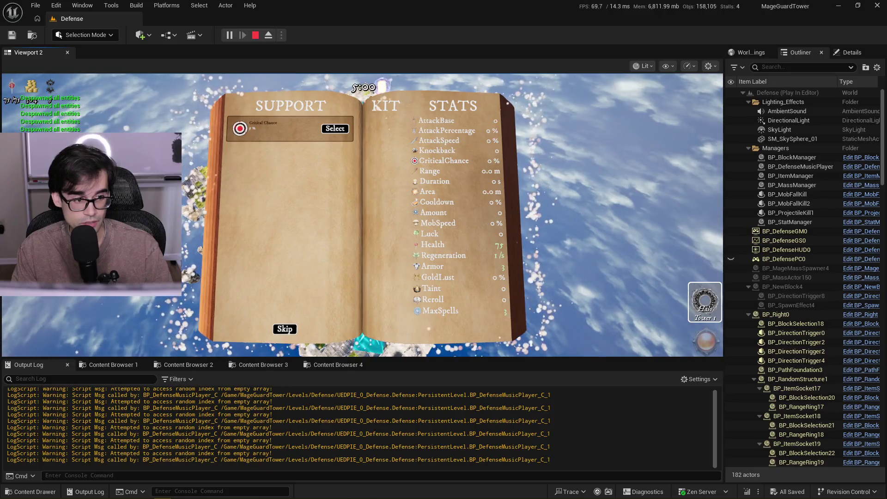
Skip the Support reward and finish with the Shop to resume play on the tower path
click(291, 329)
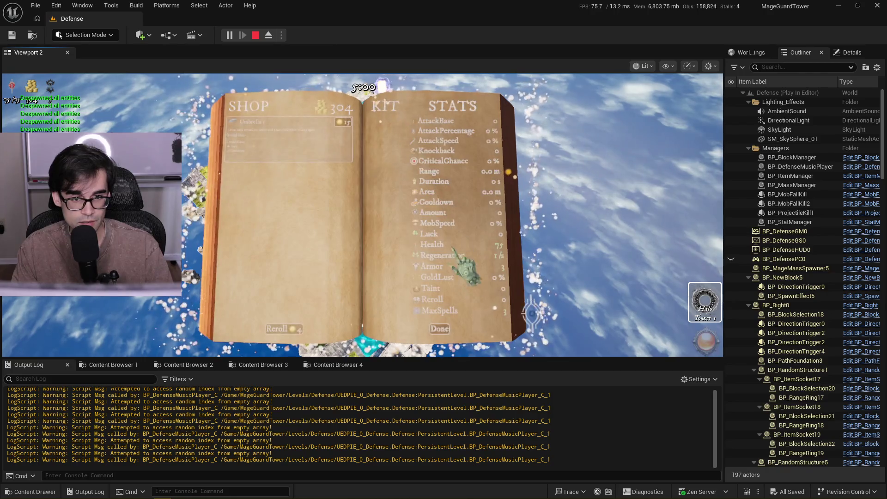
click(439, 329)
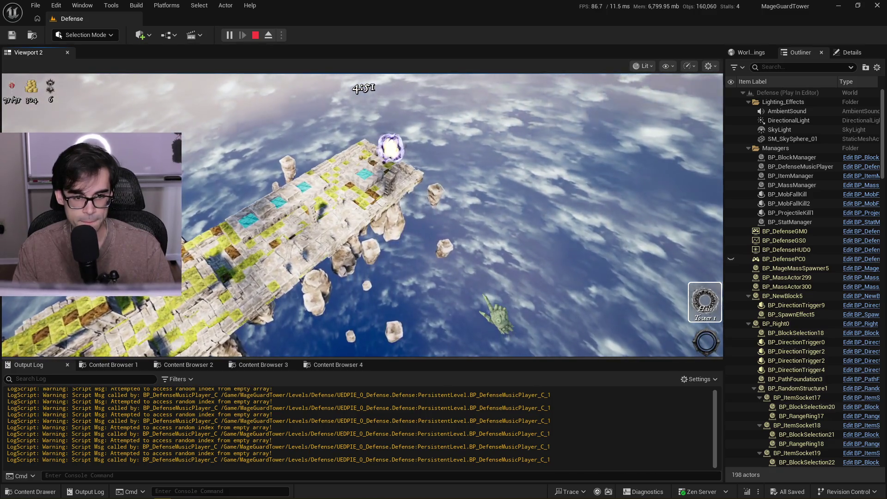
Recapture the game view and despawn all enemies with the K debug key until the wave ends
click(560, 293)
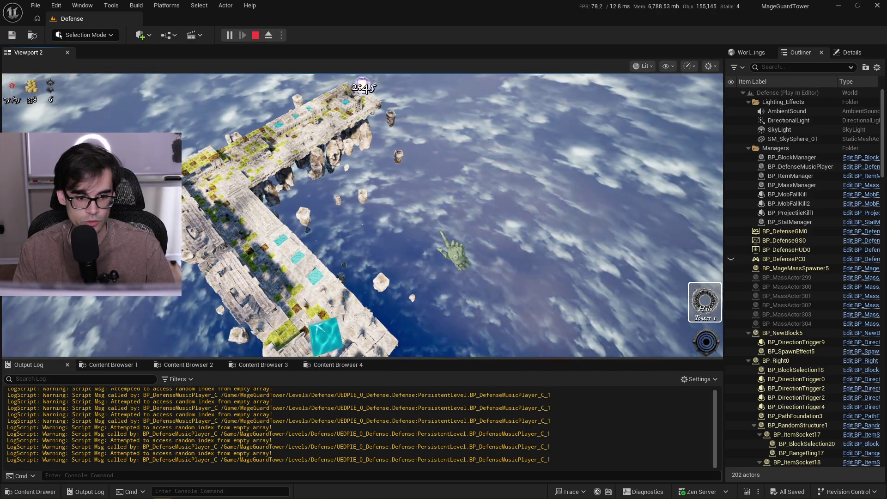
key(k)
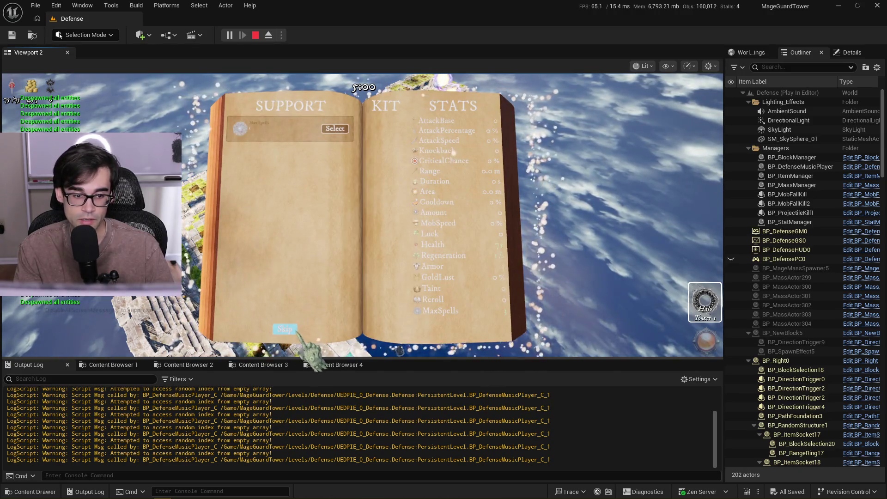
Skip the Support reward and leave the 453-gold Shop to start the next wave
click(296, 332)
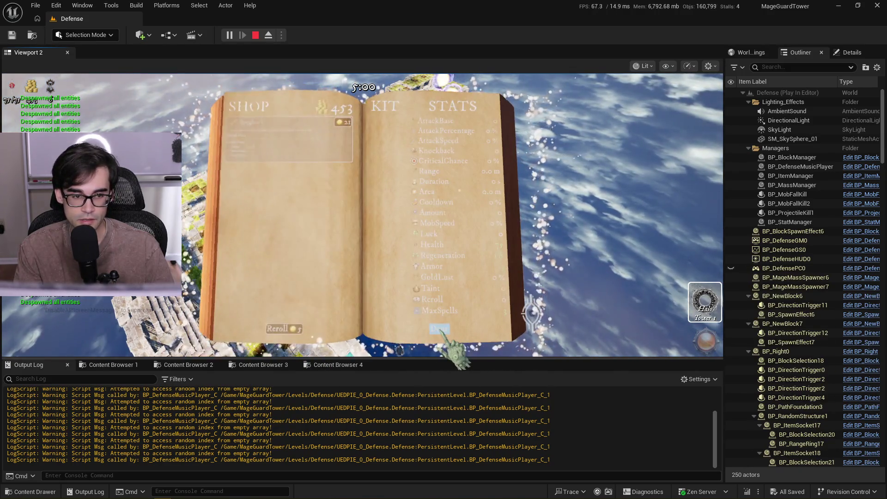
click(441, 332)
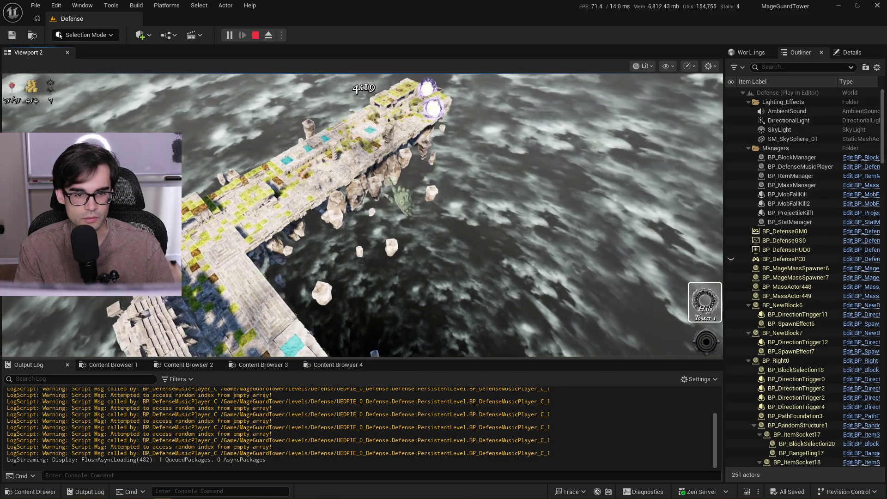
Shrink the Output Log to enlarge the game view, then return control to the running wave
click(355, 239)
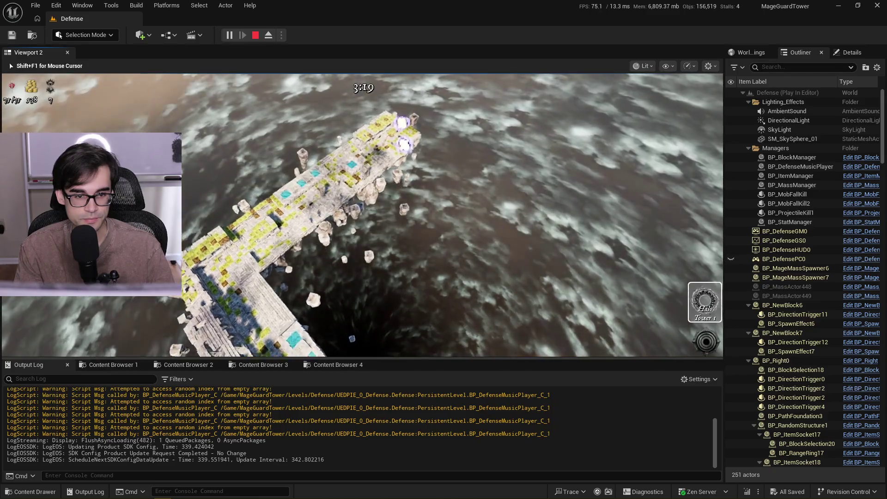
drag(449, 360, 451, 439)
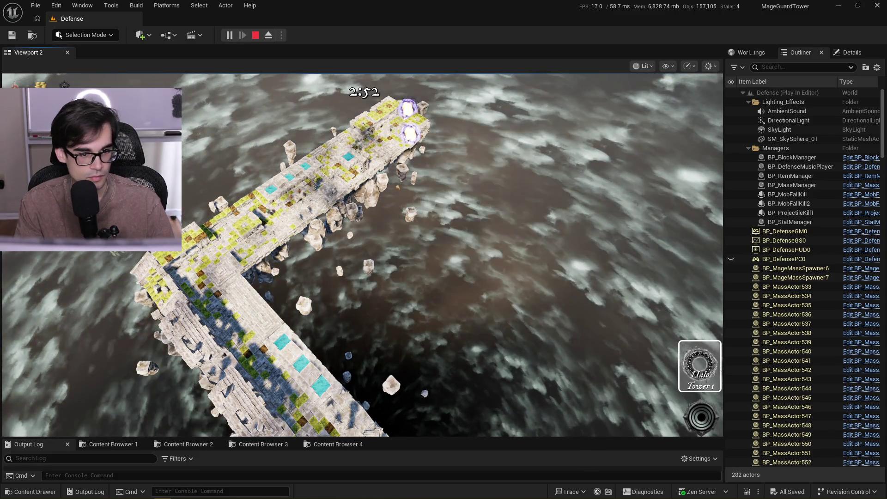
click(448, 416)
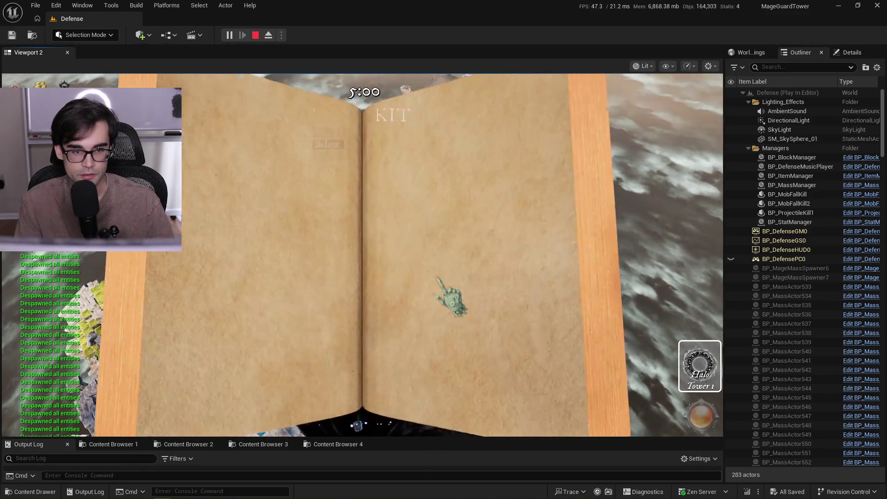
Skip the Support reward and close the Shop so a fresh 5:00 wave starts
click(263, 400)
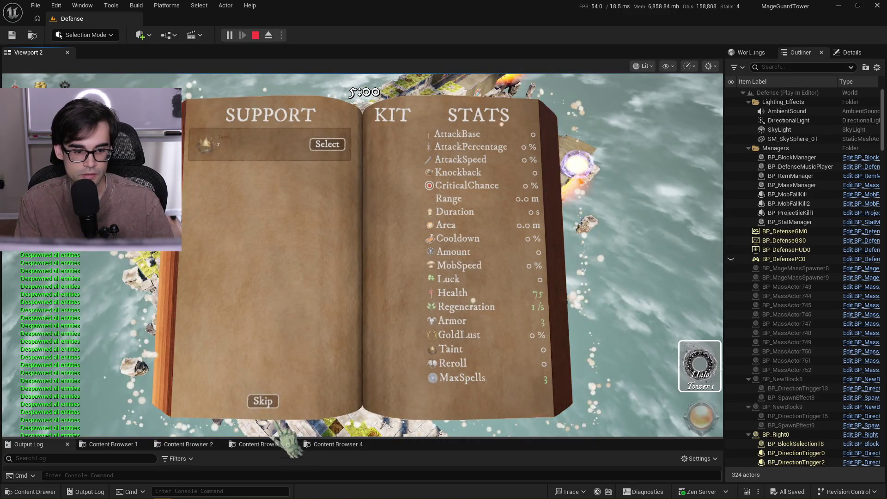
click(262, 400)
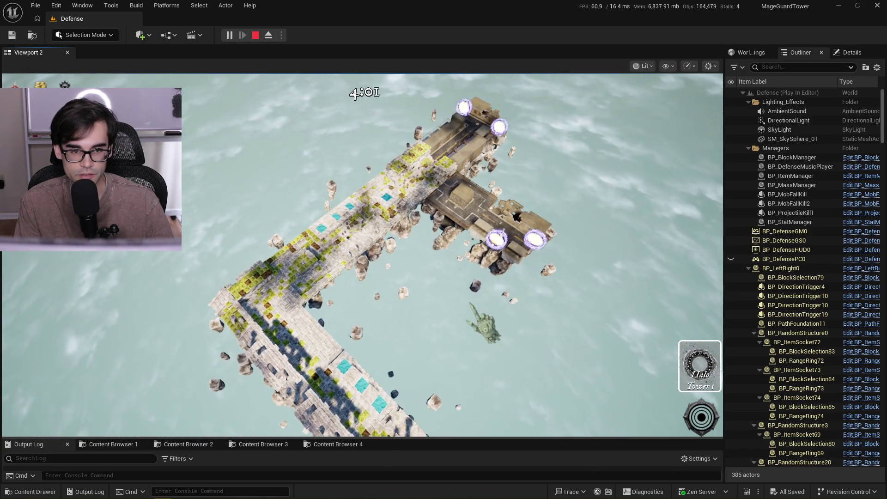
Return control to the game and play the wave until its timer reaches 0:00
click(376, 92)
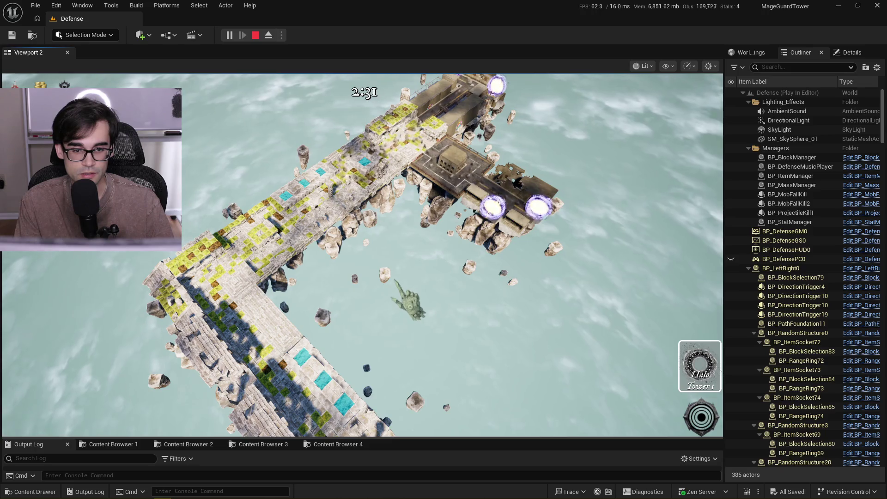
click(361, 254)
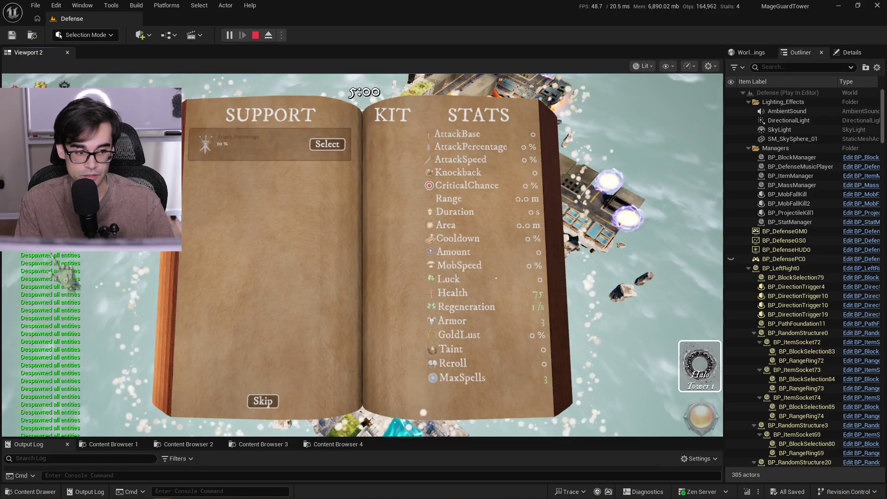
Skip the Support reward and leave the Shop with 1,641 gold to begin the next wave
click(263, 401)
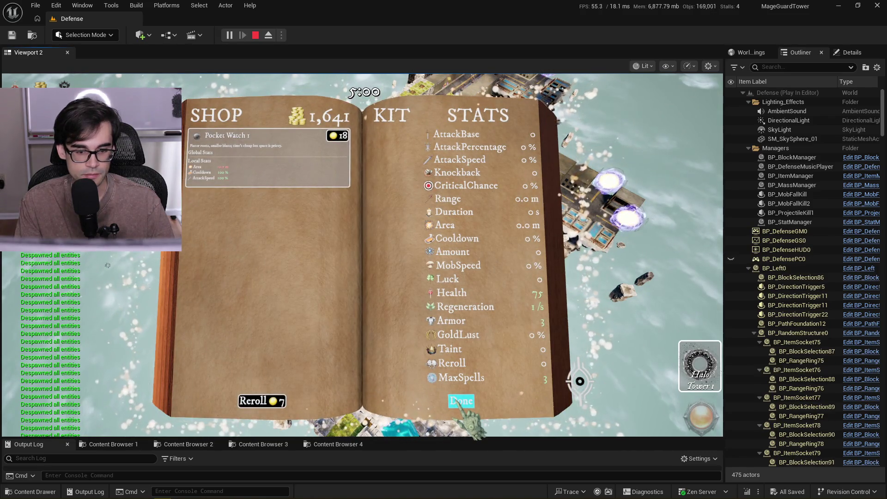
click(459, 401)
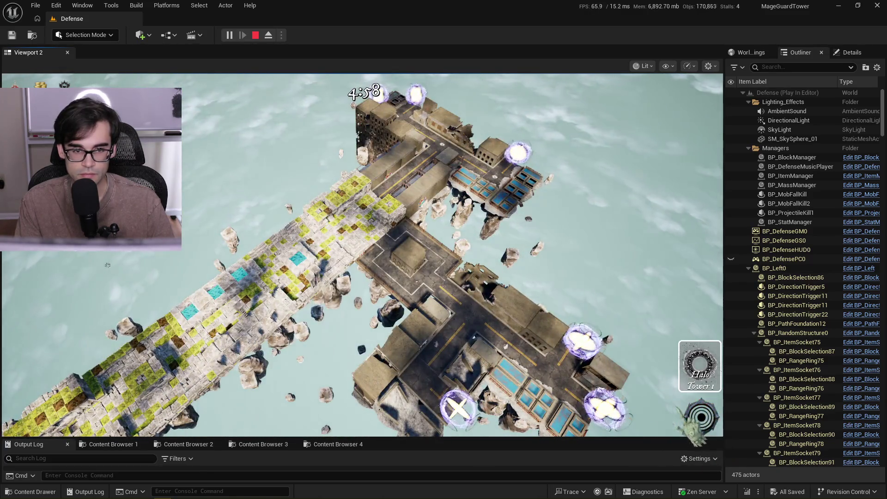
Pan and zoom the game camera across the Defense map and play the round out
click(480, 252)
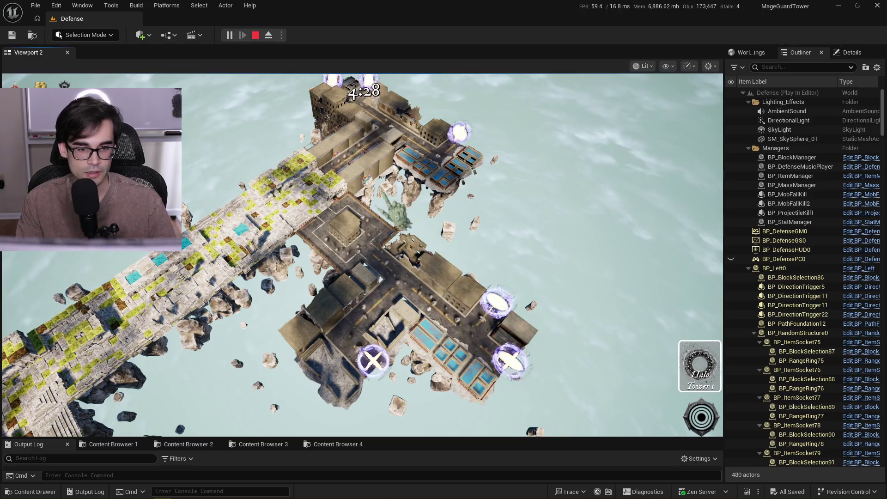
key(a)
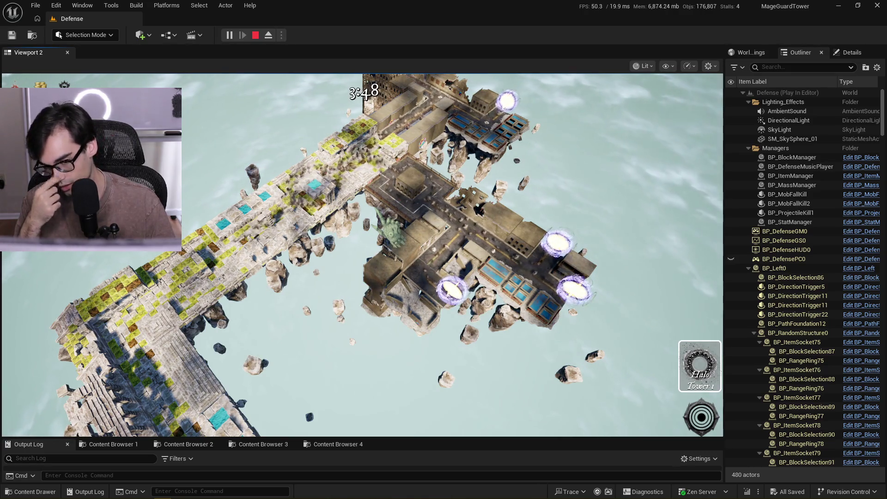
scroll(363, 254, up, 3)
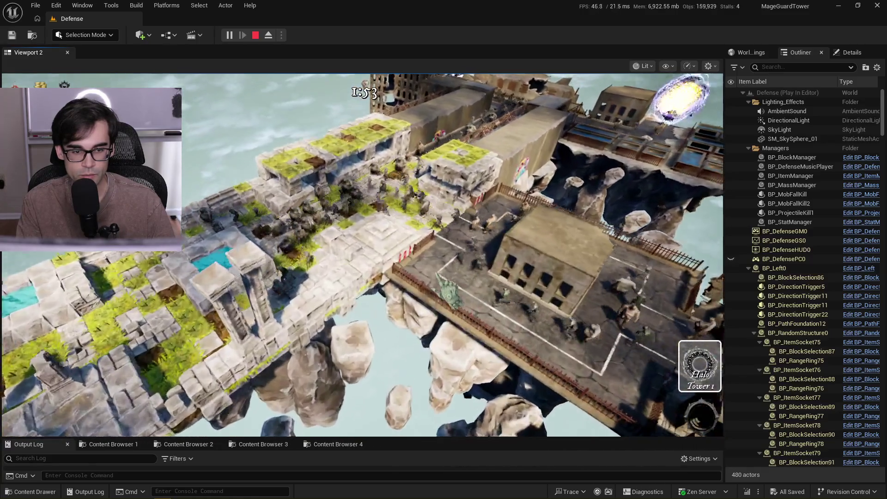
click(362, 254)
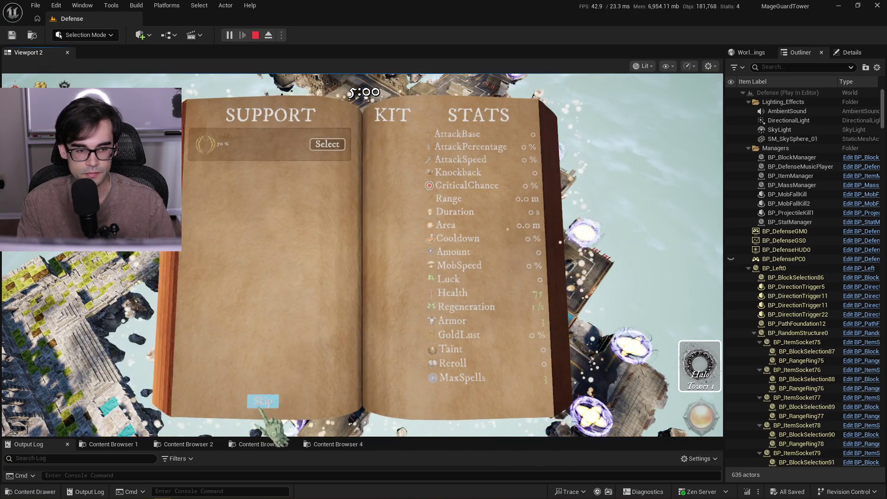
Skip the Support offers and close the Shop and Stats pages so a new wave begins
click(262, 401)
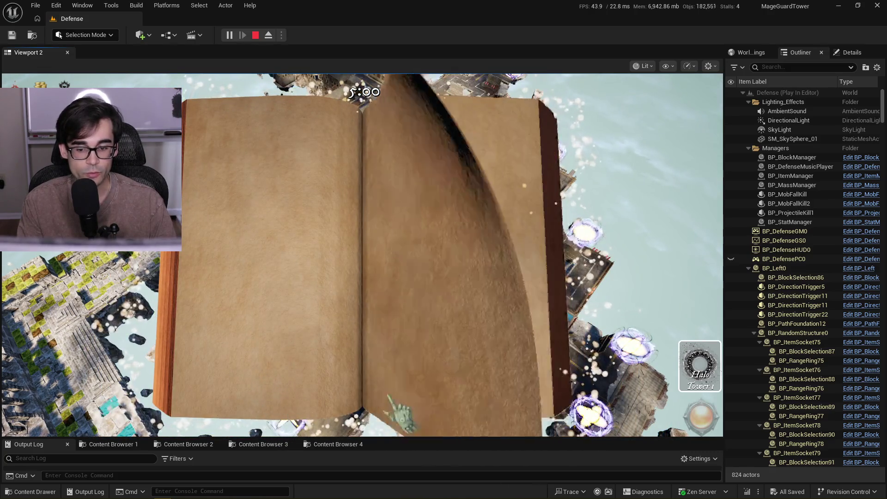
click(461, 401)
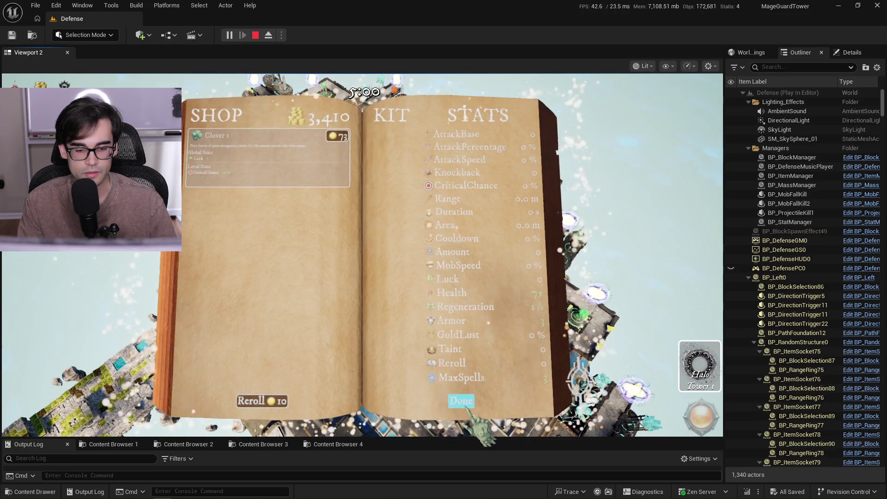
click(461, 401)
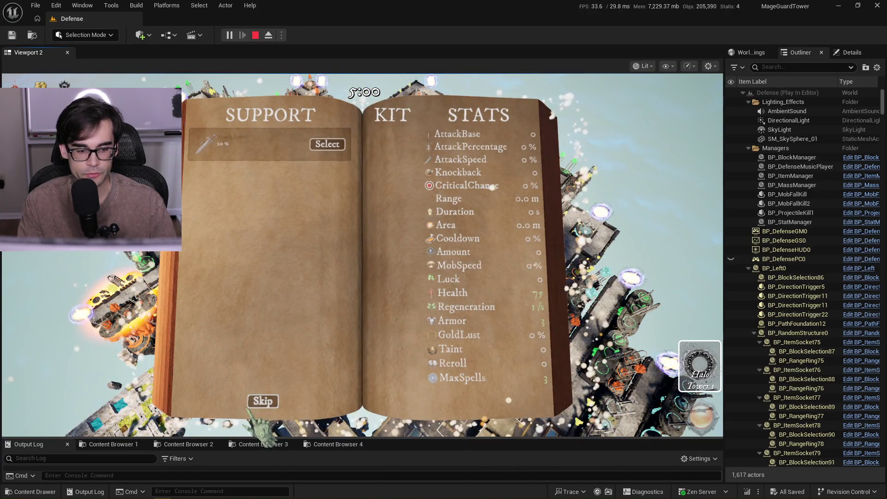
click(263, 400)
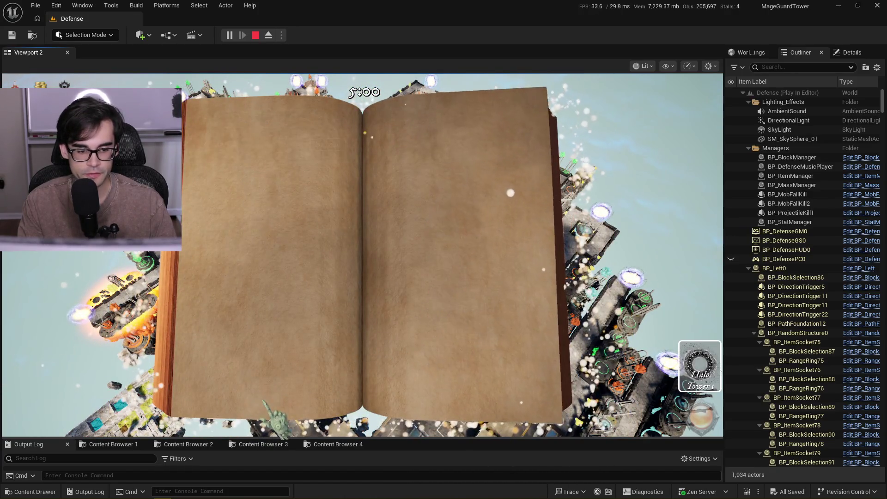
click(462, 402)
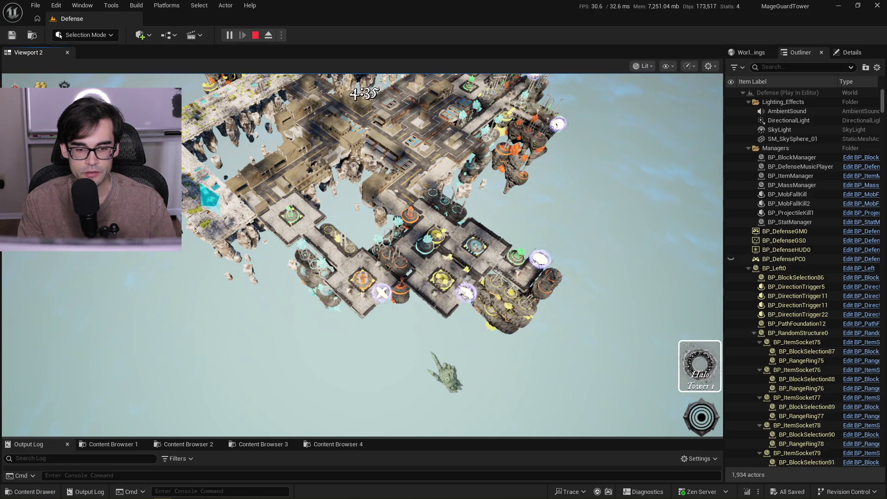
Zoom the game camera onto the central towers to watch them fight the round
scroll(363, 255, up, 5)
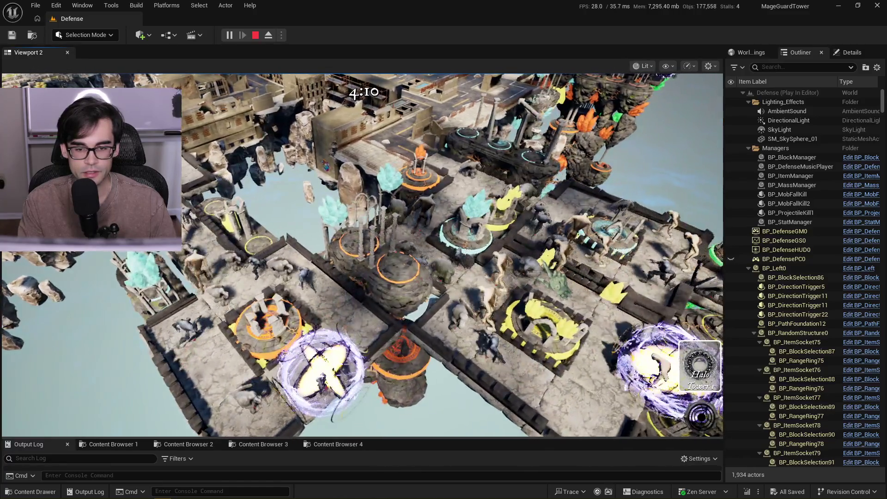
scroll(362, 255, up, 3)
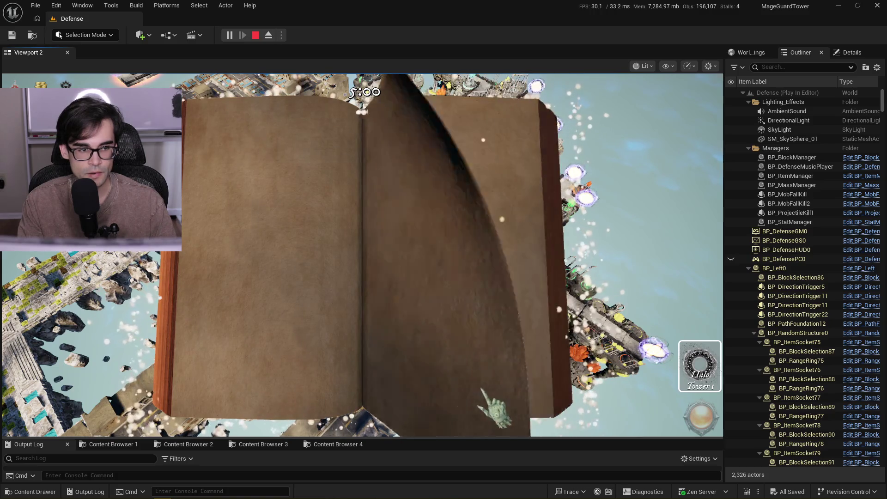
Close the stats book and skip the support spell and spellbook pages to resume the game
click(461, 401)
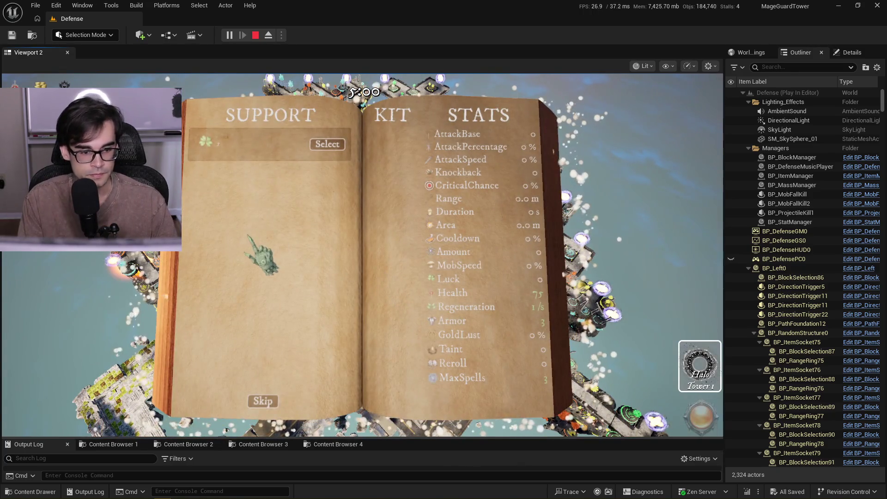
click(264, 401)
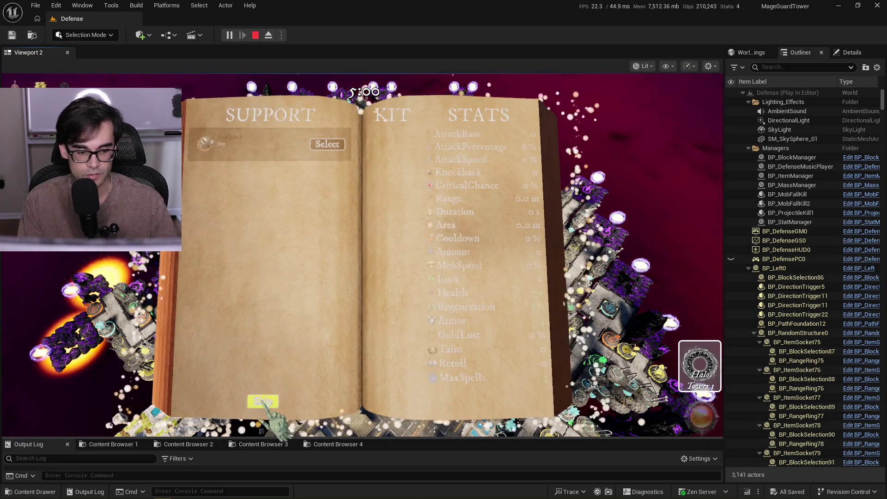
click(261, 400)
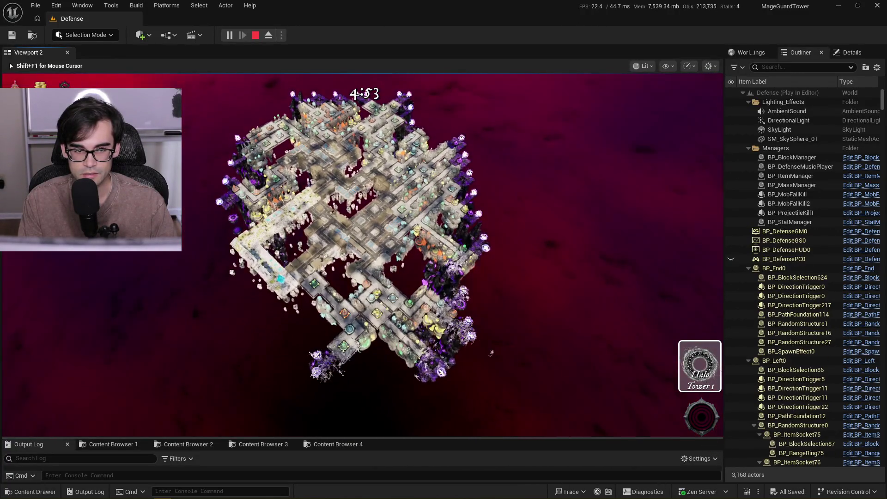
scroll(564, 353, up, 5)
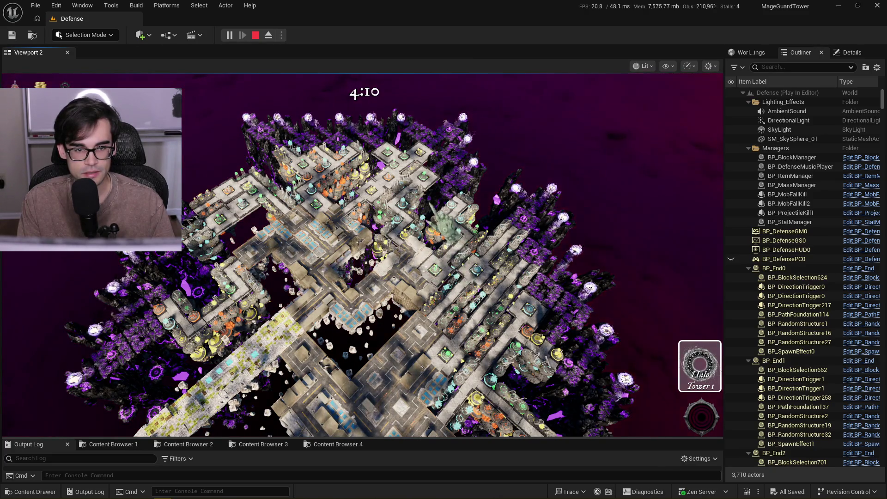
click(360, 254)
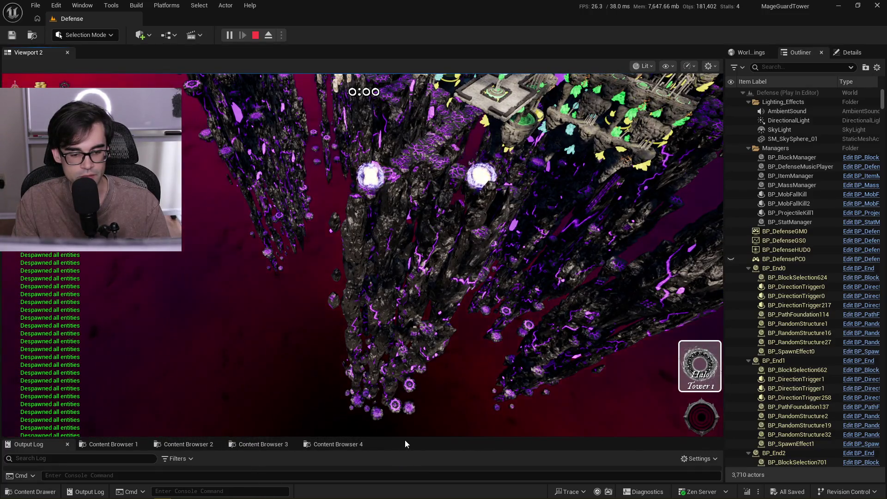
Drag the splitter upward to make the Output Log panel taller
drag(405, 438, 408, 394)
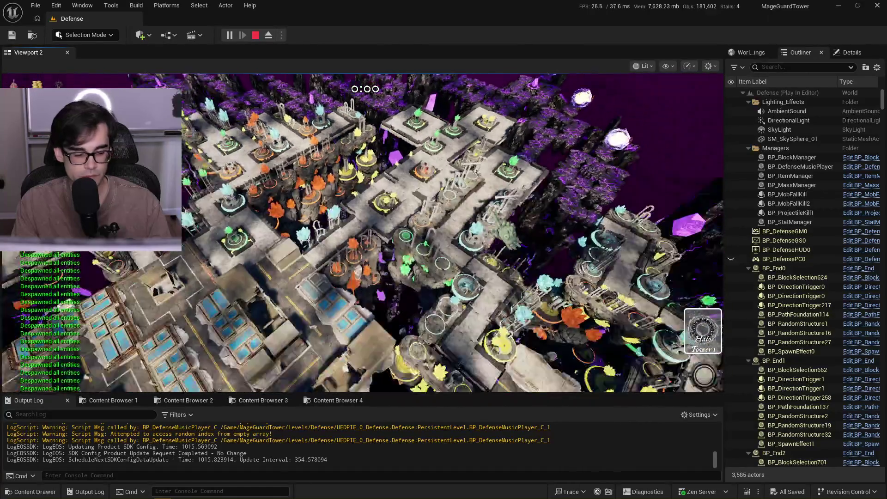
Switch the viewport to Shader Complexity view mode
key(F5)
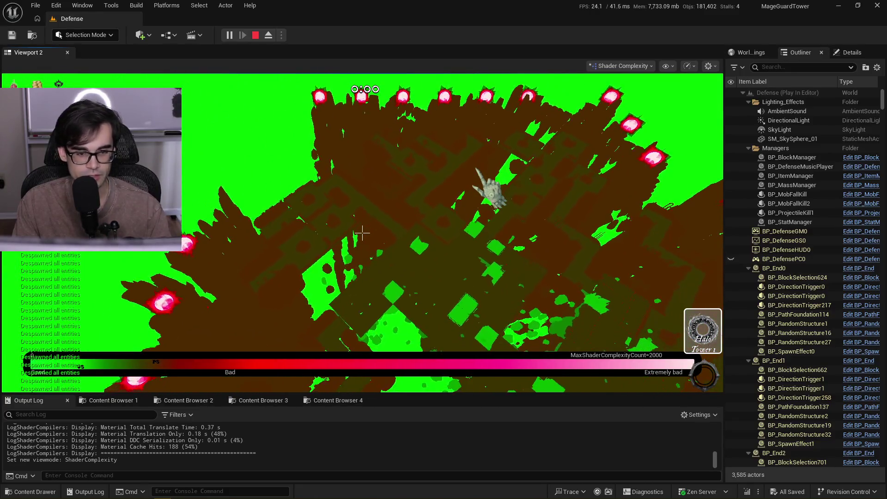
Cycle through the viewport view modes and return to normal Lit shading
key(F5)
key(F4)
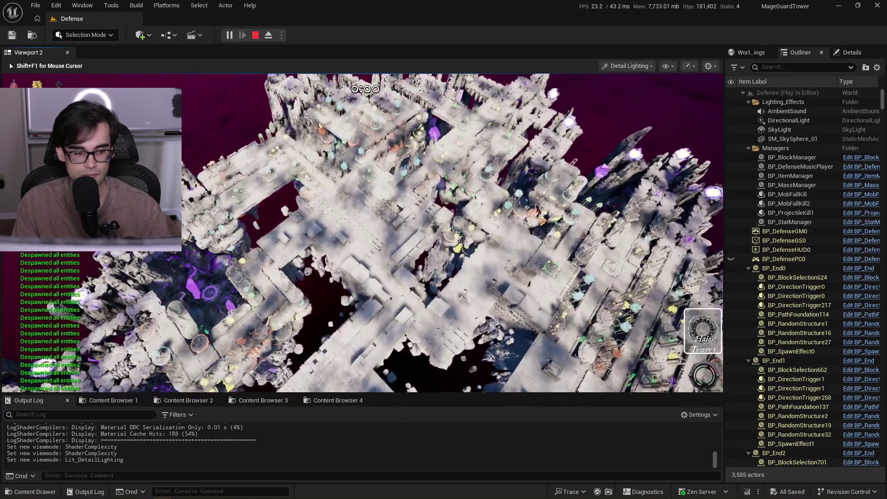
key(F3)
key(F2)
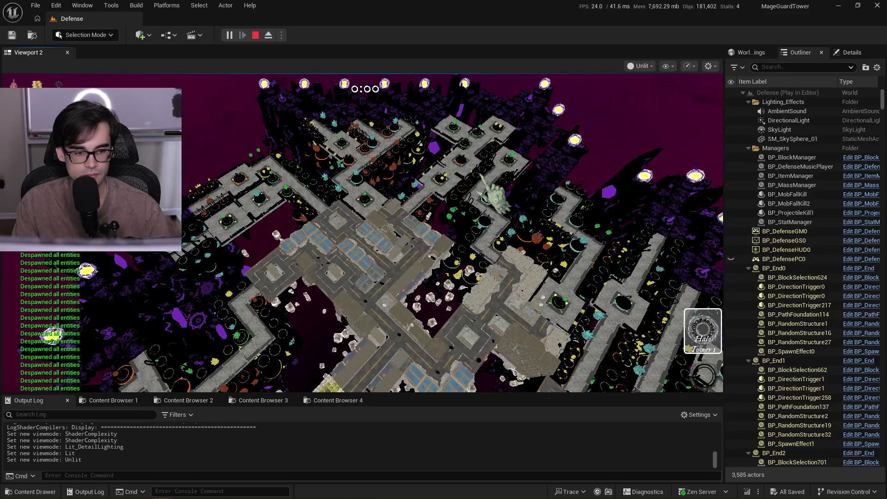
key(F1)
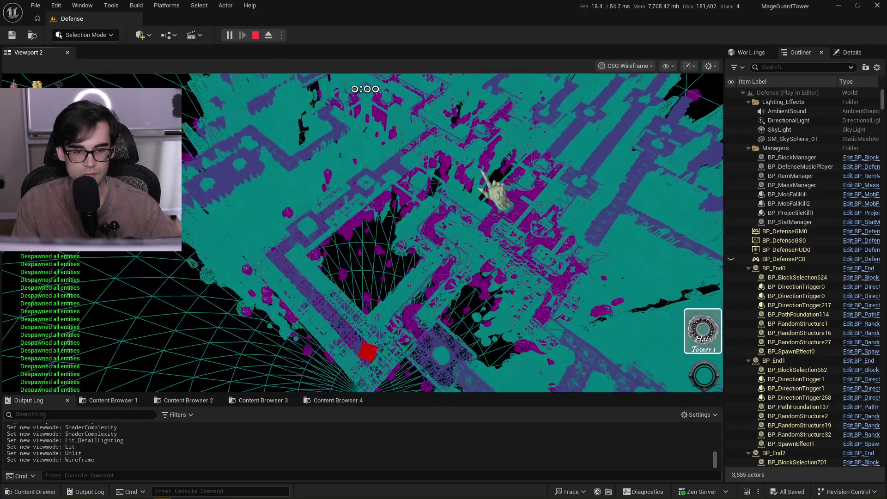
click(494, 192)
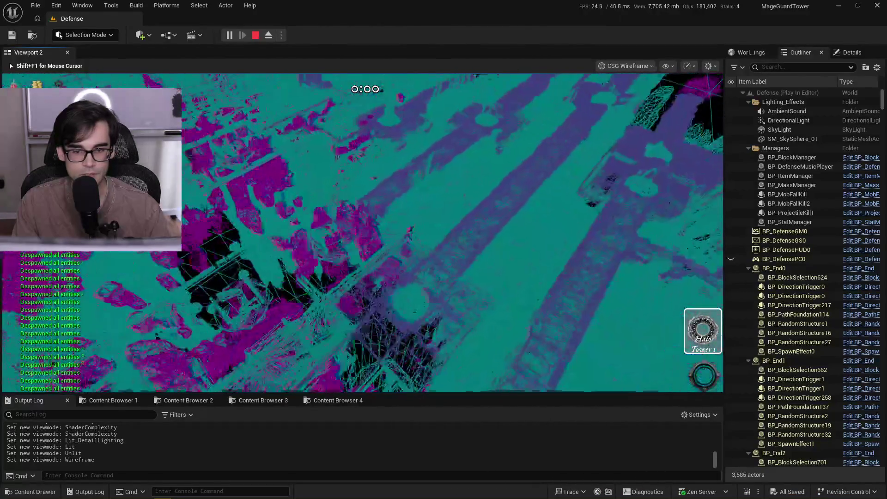
key(F2)
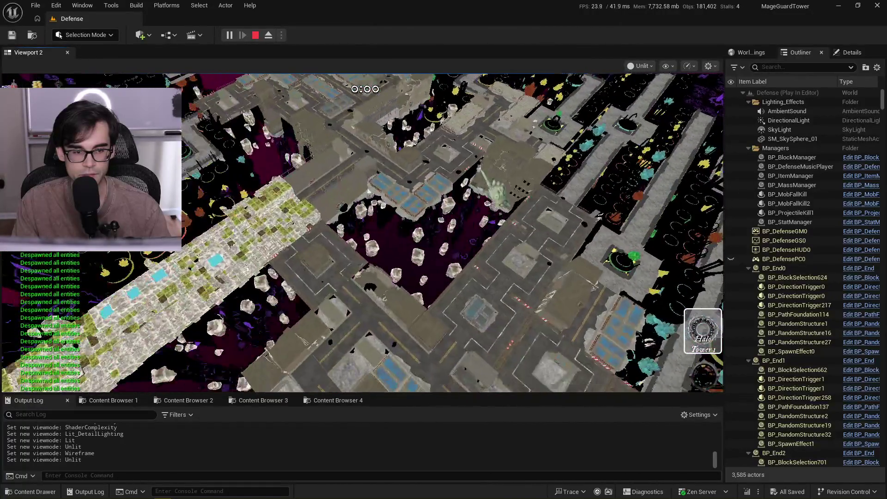
key(F3)
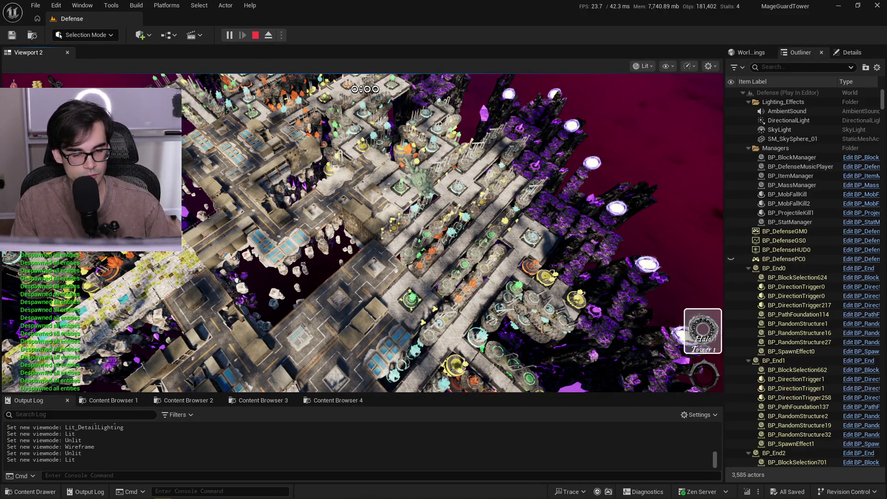
Stop the play-in-editor session and go to line 89 of MageMassSpawner.cpp in Cursor
key(Escape)
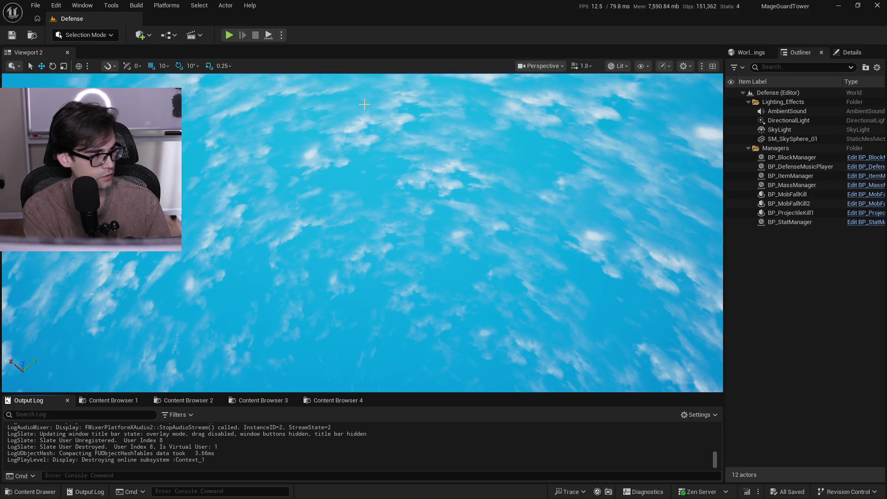
key(alt+Tab)
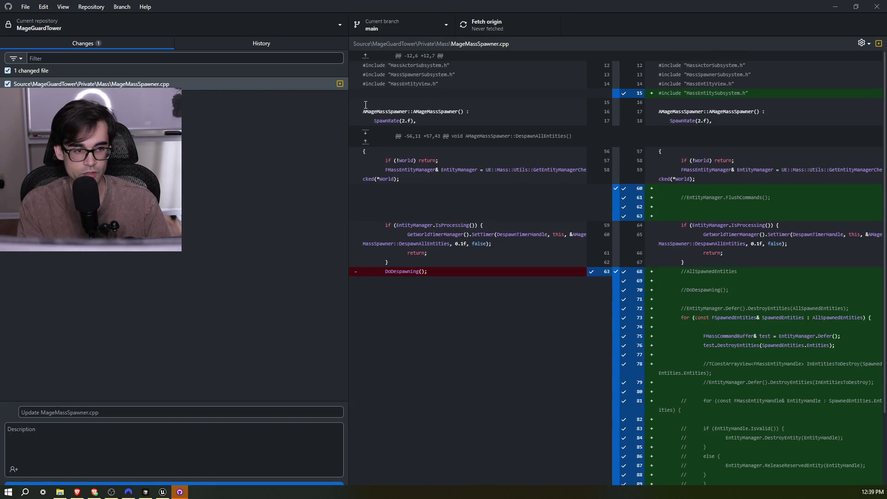
scroll(593, 224, down, 2)
scroll(549, 242, up, 2)
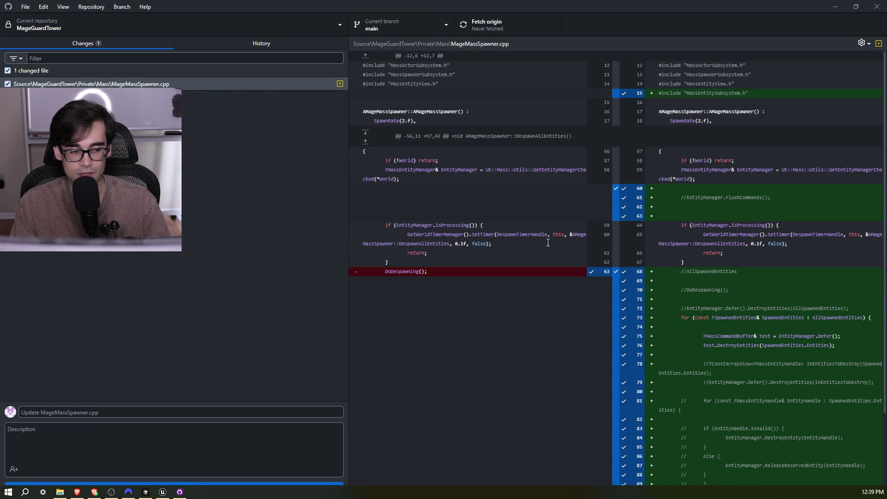
key(alt+Tab)
click(423, 313)
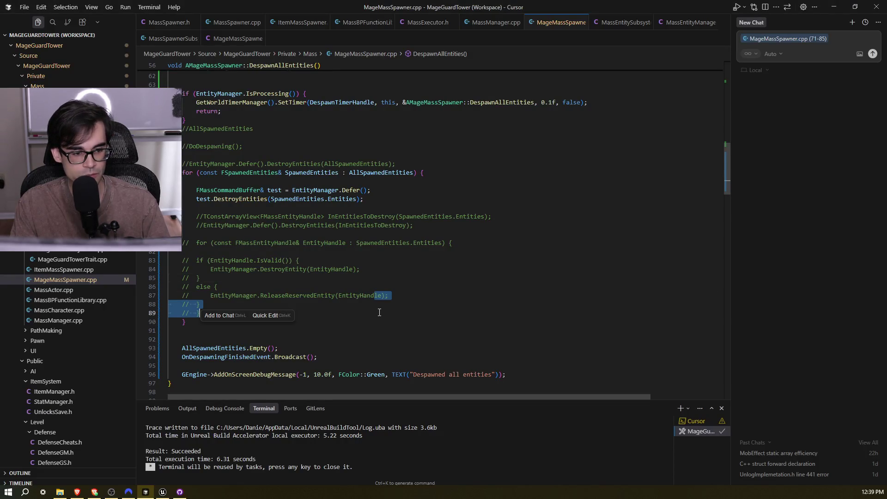
Delete the commented-out block on lines 78-89, rename the variable test to CommandBuffer, and save
key(shift+Up)
key(shift+Up)
key(shift+Up)
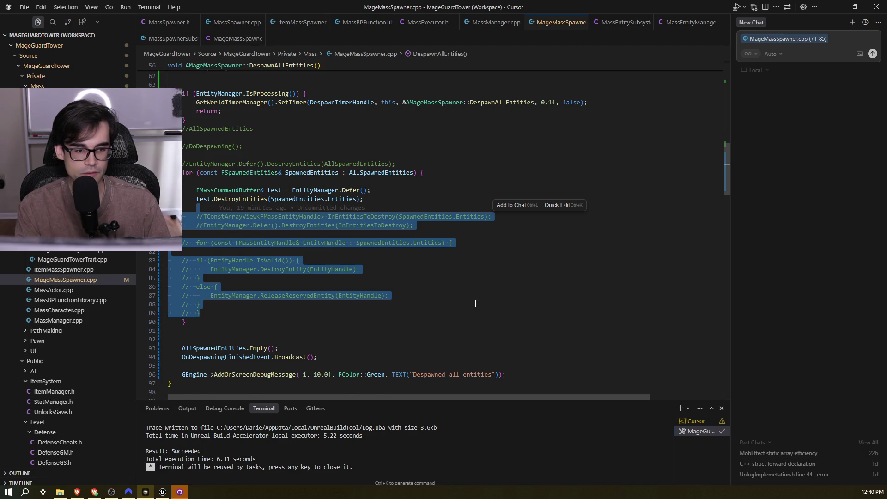
key(BackSpace)
key(Left)
key(Left)
key(Left)
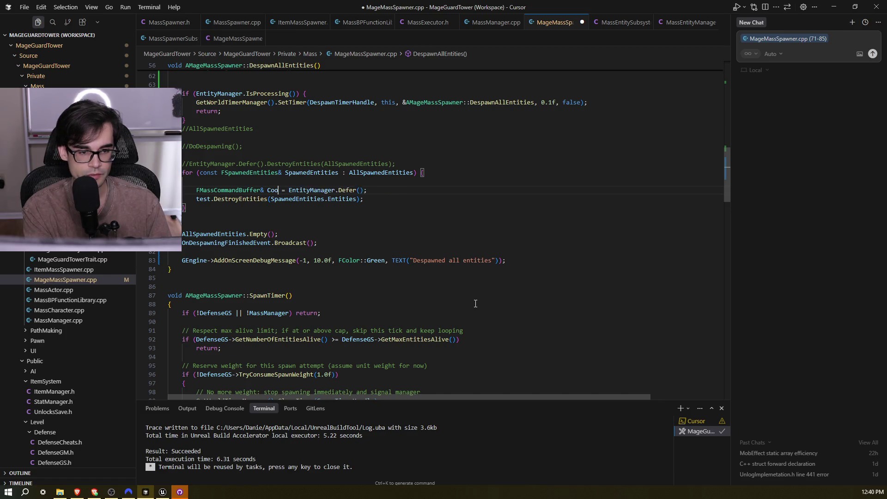
key(BackSpace)
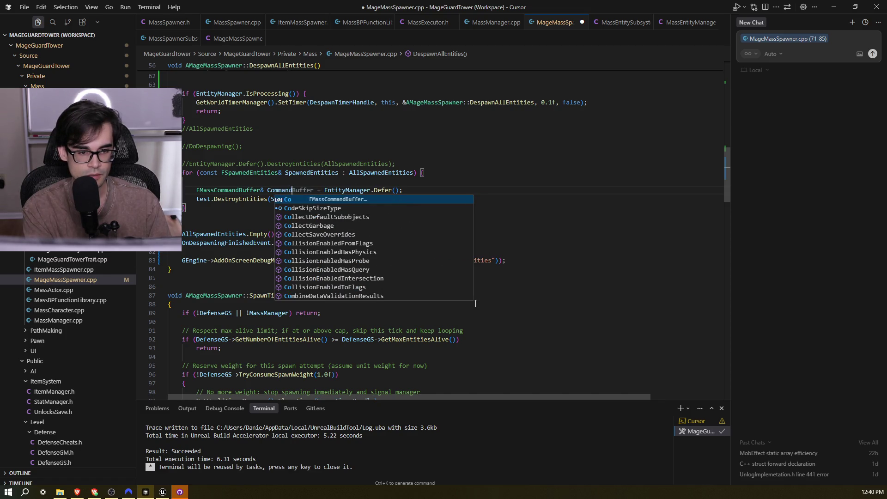
text(mmandBugge)
text(f)
key(Tab)
key(Tab)
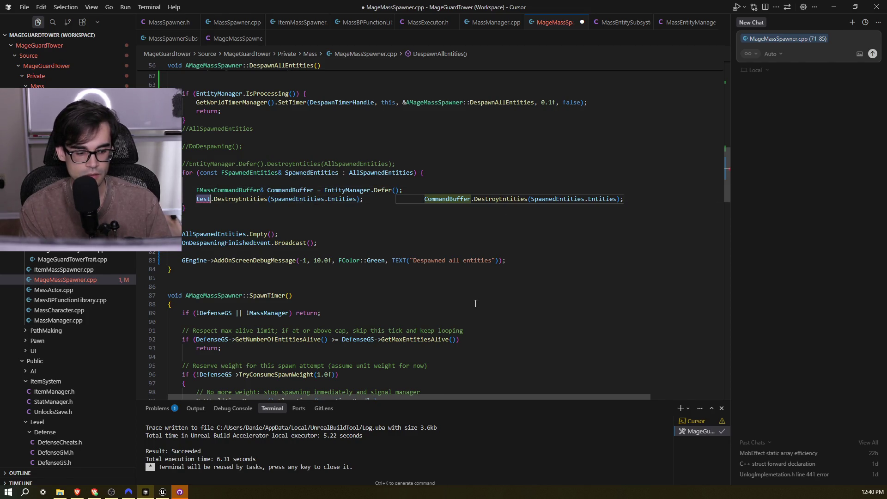
key(Tab)
key(ctrl+s)
Remove the leftover blank lines, commented despawn lines and the commented FlushCommands line
key(Delete)
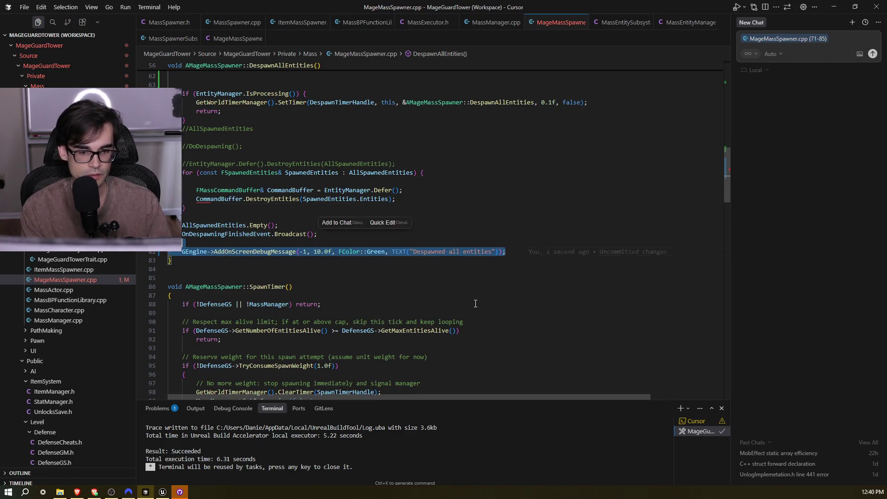
key(ctrl+z)
key(BackSpace)
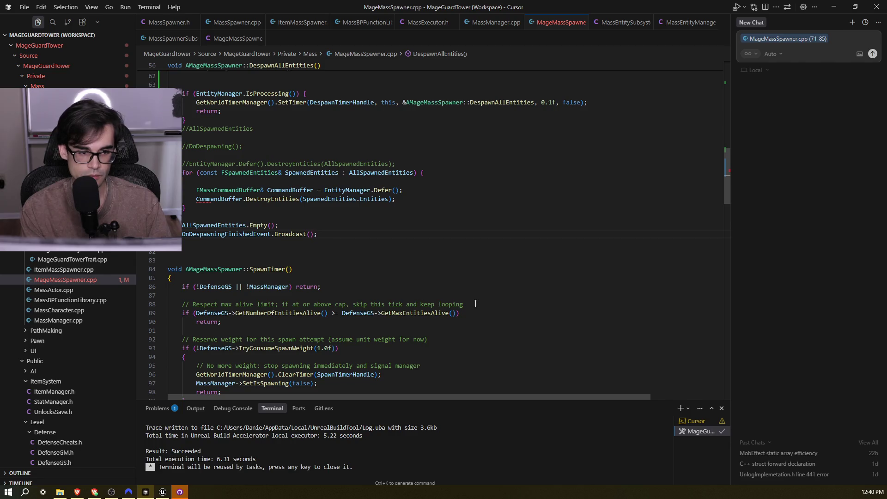
key(shift+Up)
key(shift+Up)
key(shift+Up)
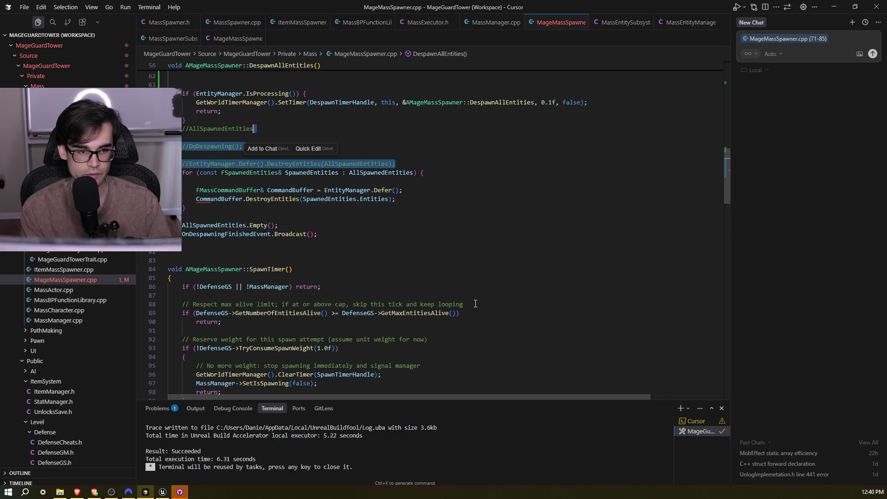
key(BackSpace)
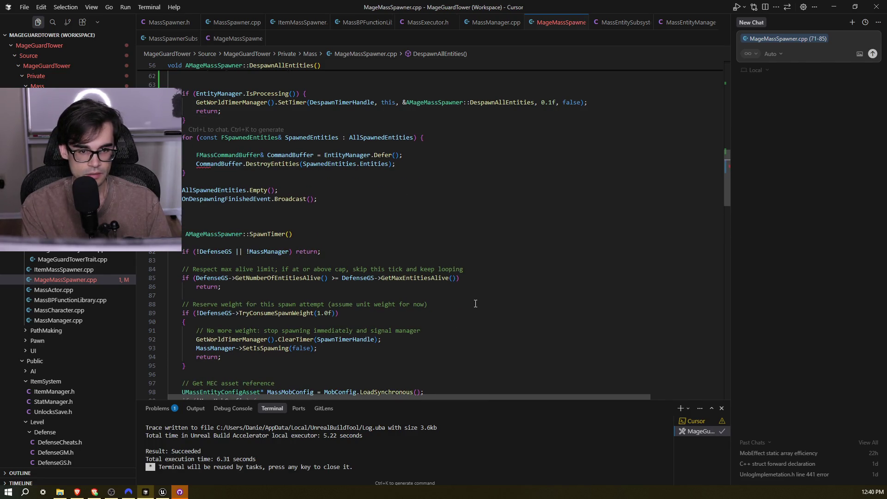
scroll(435, 275, up, 4)
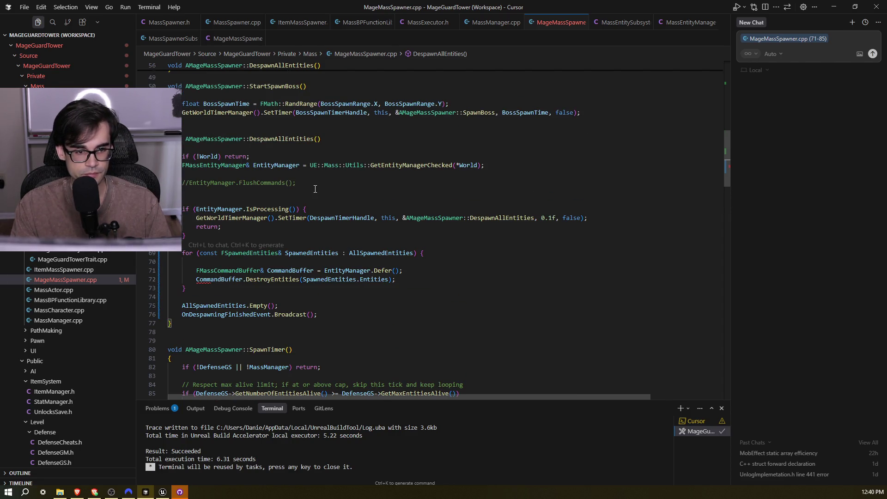
key(shift+Up)
key(shift+Up)
key(BackSpace)
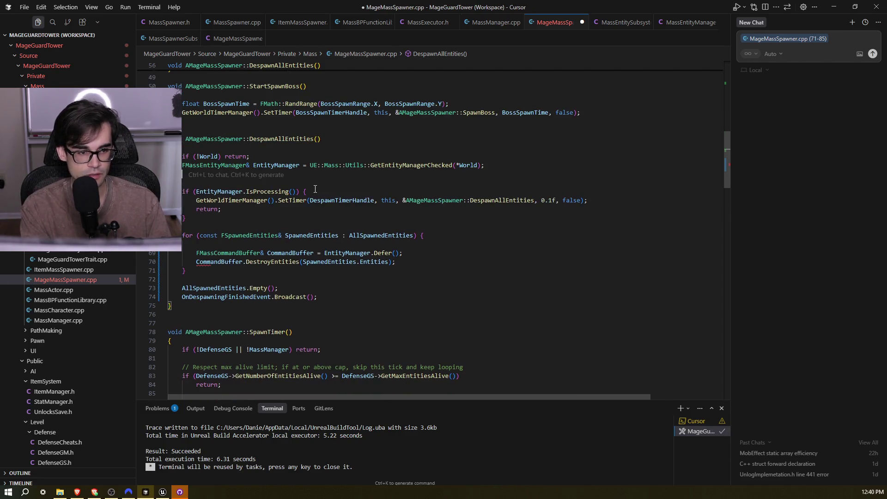
key(BackSpace)
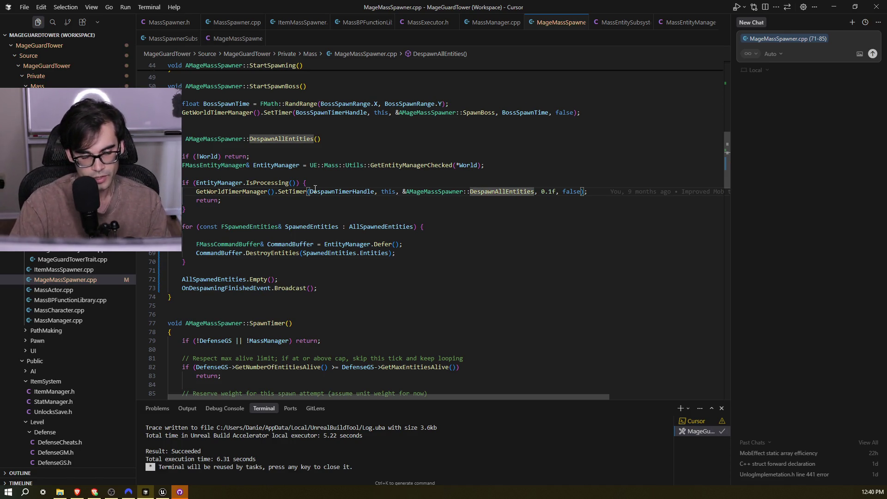
Refresh and review the MageMassSpawner.cpp diff in GitHub Desktop, then return to Cursor
key(Down)
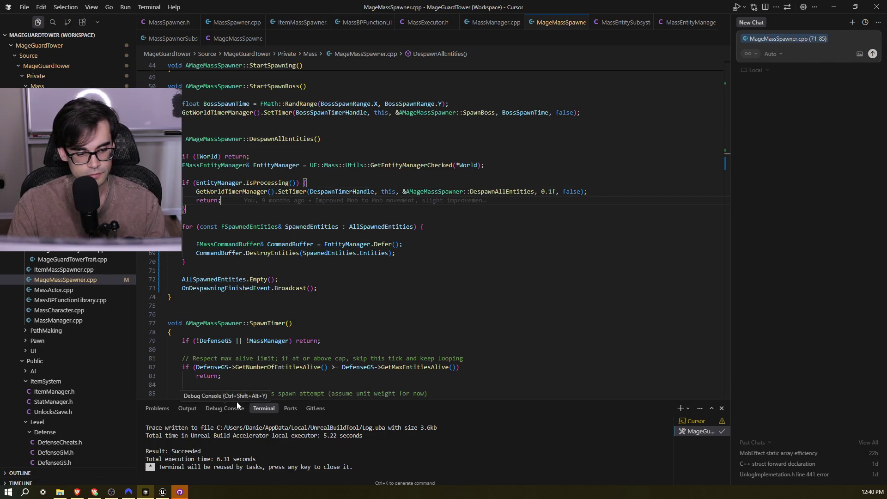
scroll(302, 293, up, 7)
scroll(303, 294, down, 4)
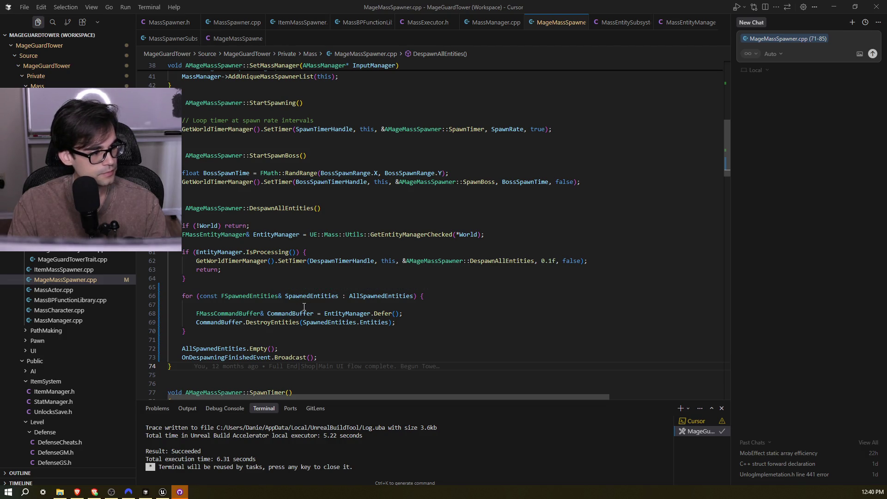
key(alt+Tab)
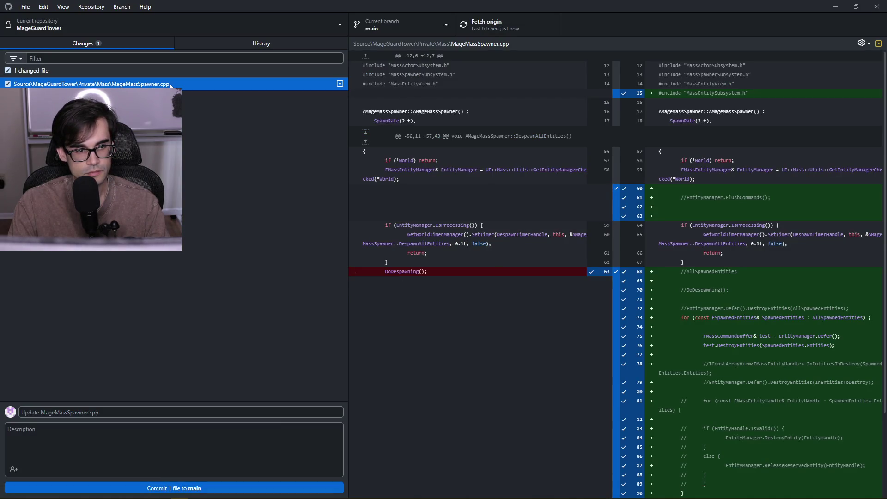
click(218, 45)
click(121, 39)
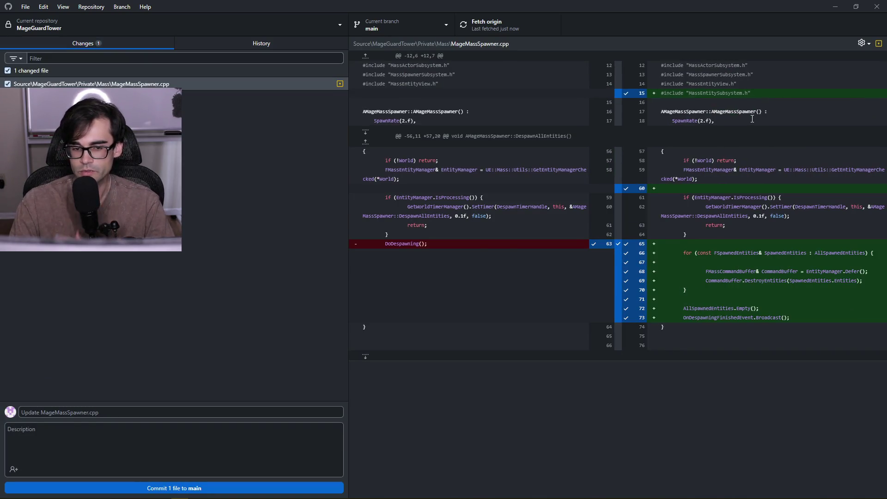
key(alt+Tab)
scroll(498, 204, up, 10)
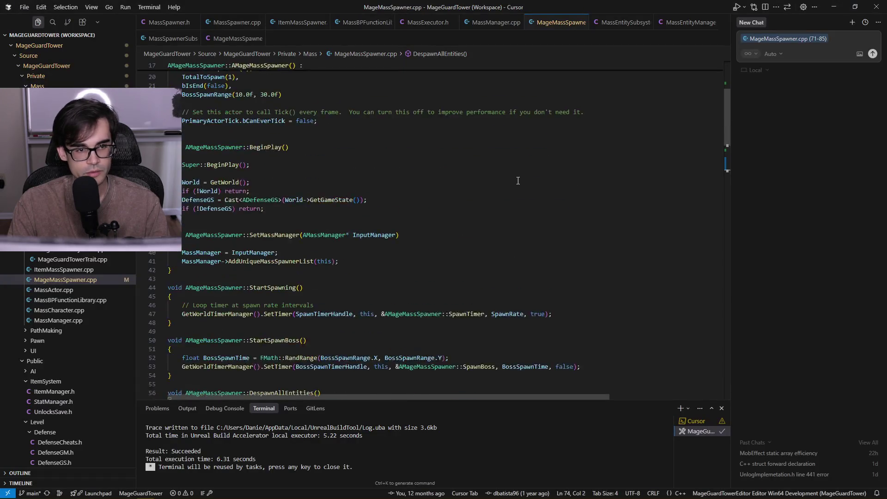
Delete the unneeded MassEntitySubsystem.h include and recheck the despawn loop's diff in GitHub Desktop
key(Up)
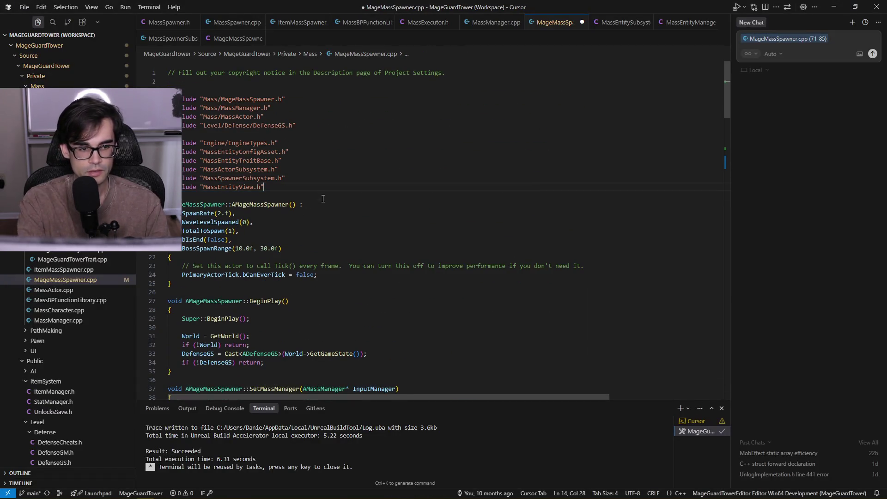
scroll(323, 198, down, 15)
scroll(324, 169, down, 15)
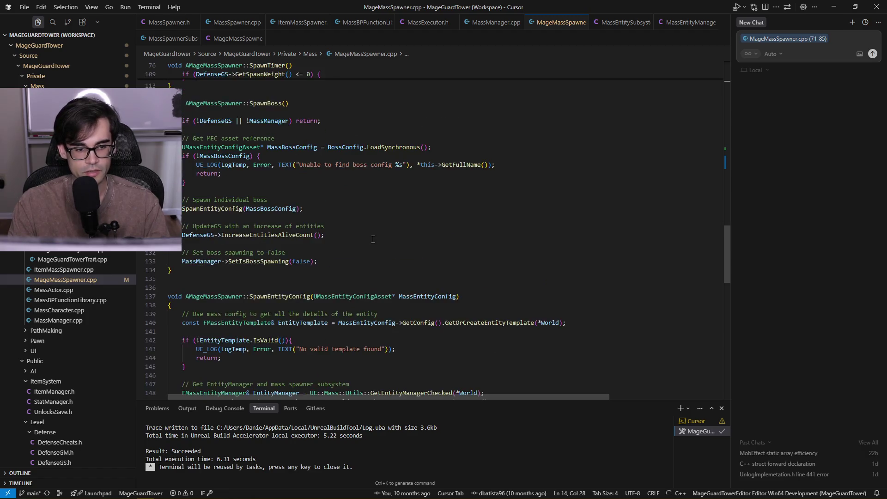
scroll(371, 212, up, 10)
scroll(371, 212, up, 20)
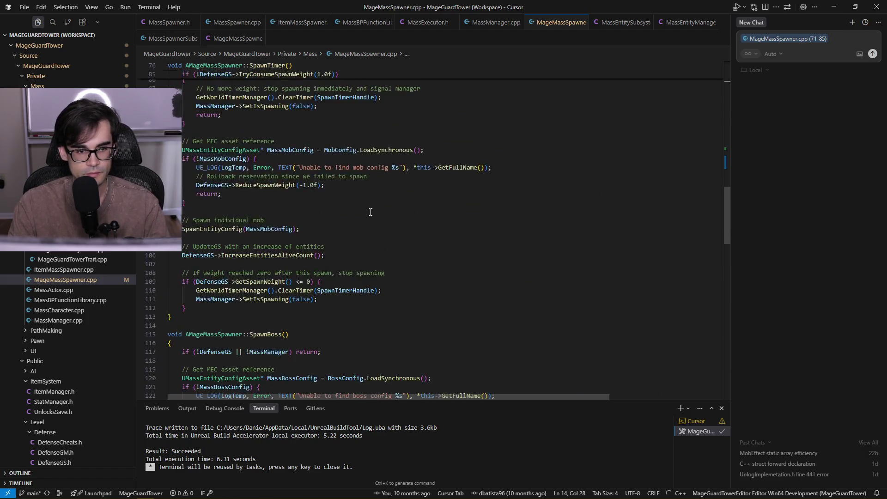
click(423, 277)
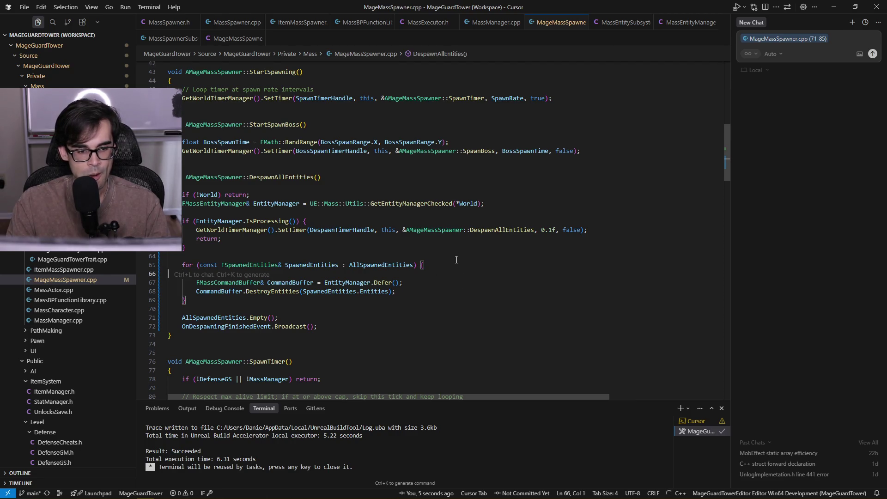
key(alt+Tab)
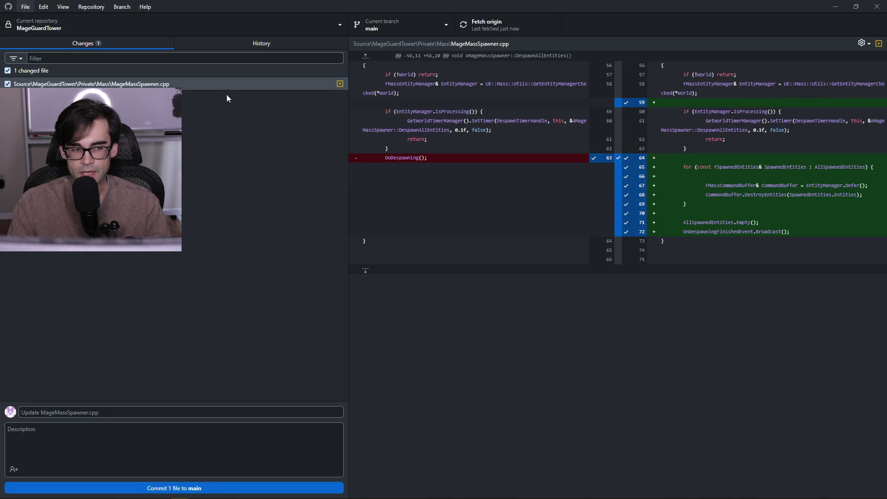
Commit the change to main with the summary 'RESOLVED Mass despawn bug!!!'
click(142, 409)
text(RESOLVED Mass despawn bug!!!)
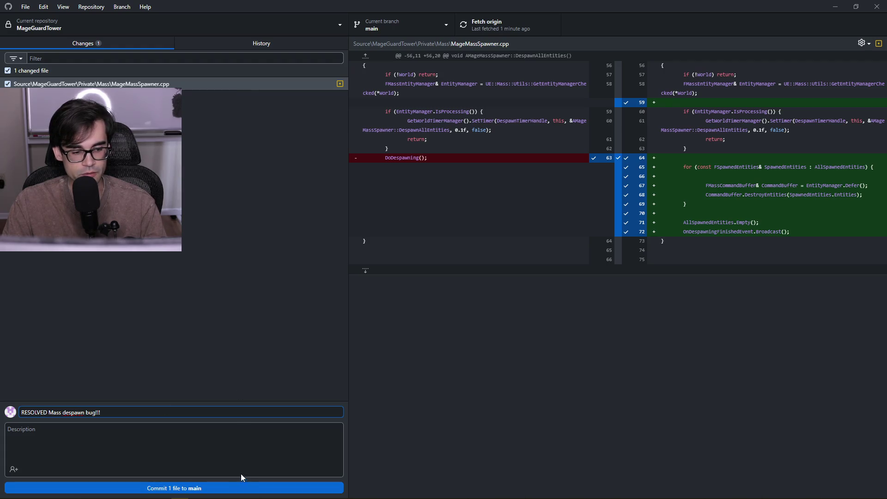
click(245, 487)
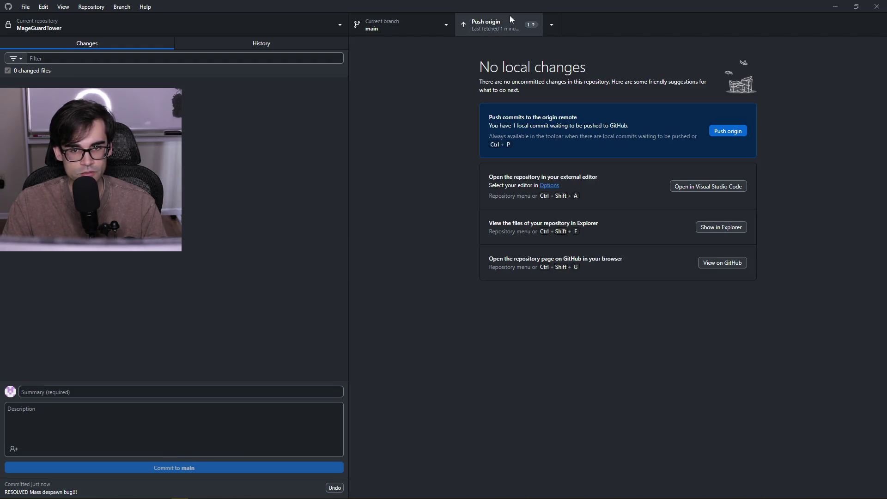
Push the commit to origin, confirm it in History, and close GitHub Desktop
click(485, 24)
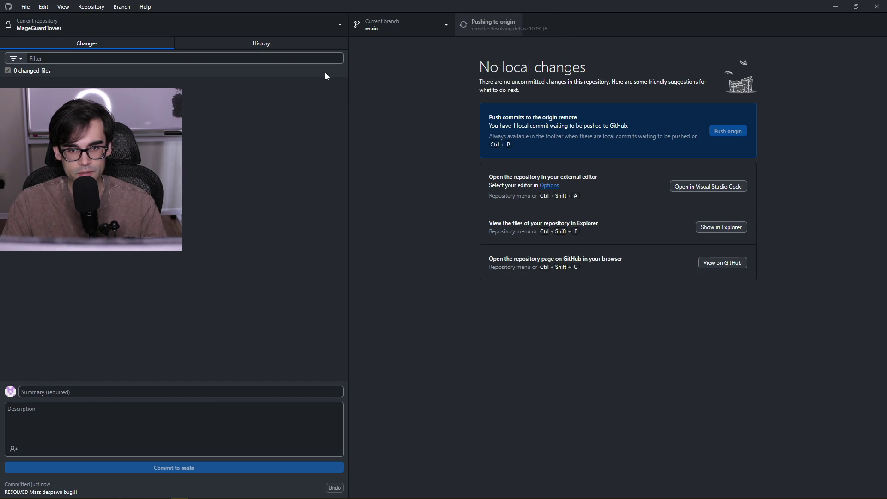
click(276, 46)
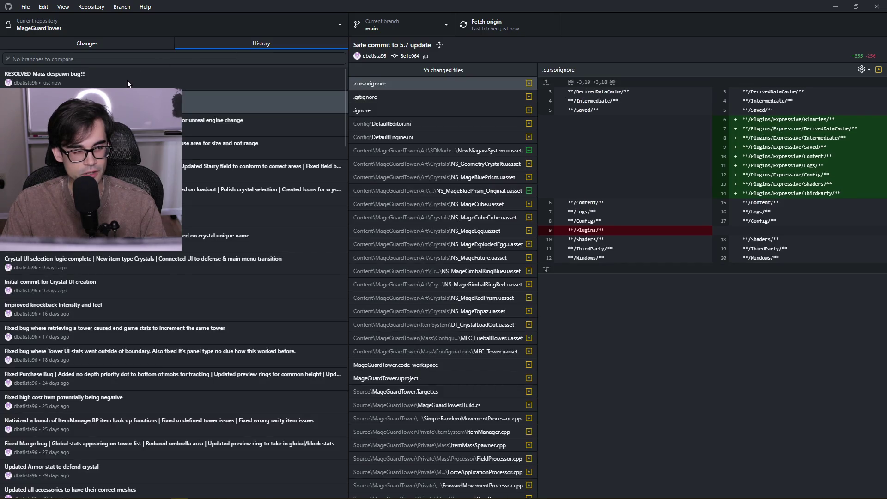
click(128, 83)
click(116, 99)
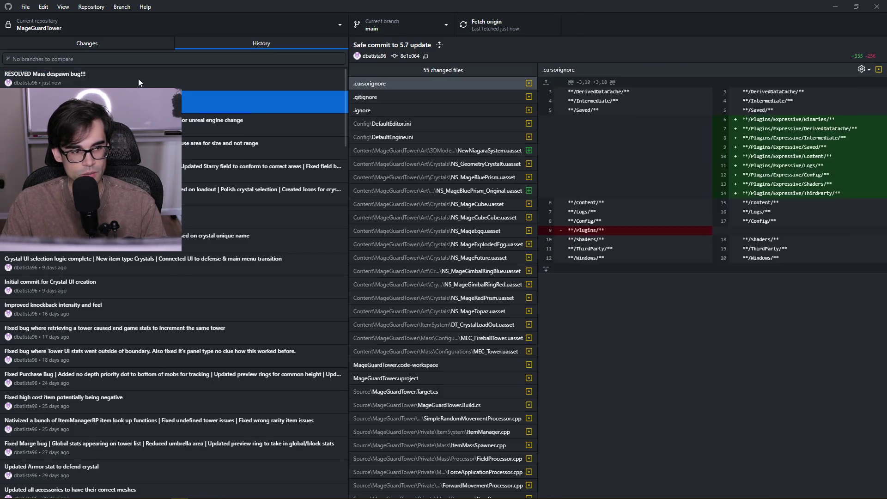
click(137, 78)
click(129, 45)
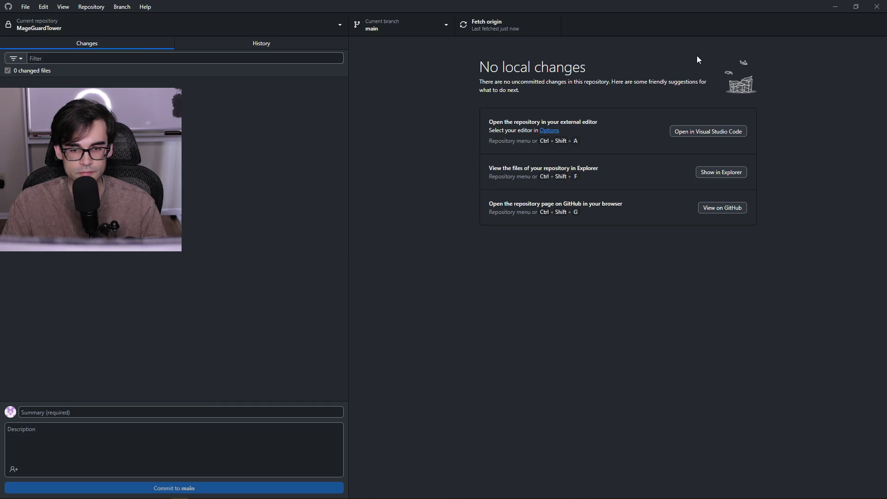
click(877, 7)
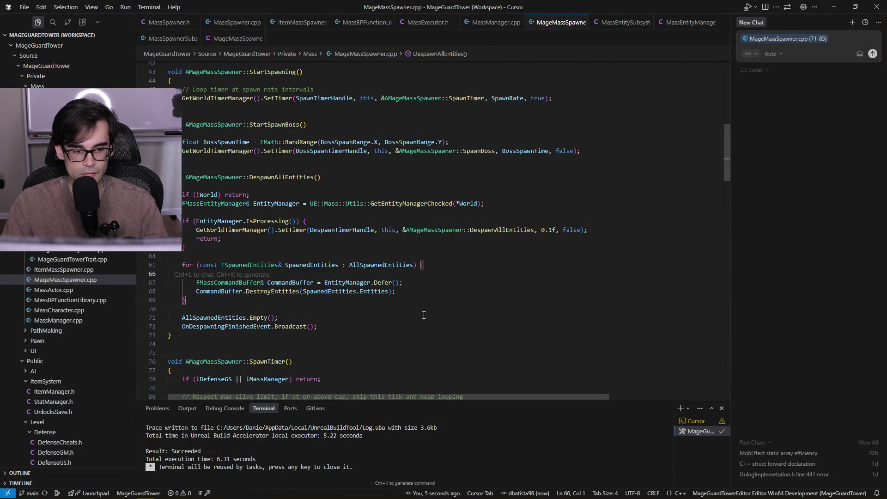
Delete the blank lines inside the loop and after DespawnAllEntities, save, and return to Unreal
click(460, 282)
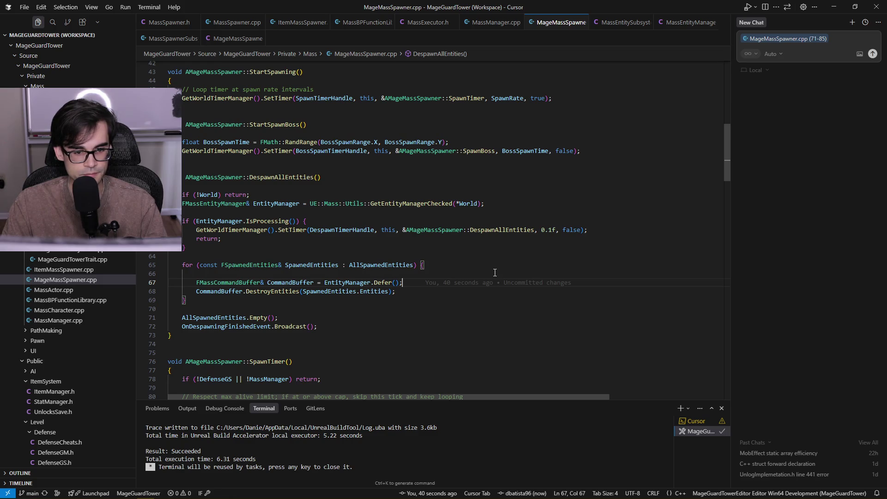
key(Up)
key(BackSpace)
key(ctrl+s)
key(Down)
key(Down)
key(Down)
key(Down)
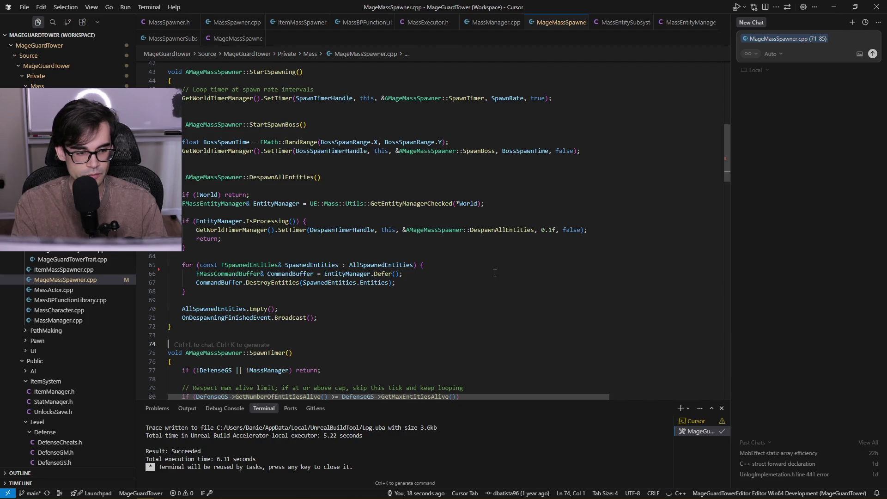
key(BackSpace)
key(ctrl+s)
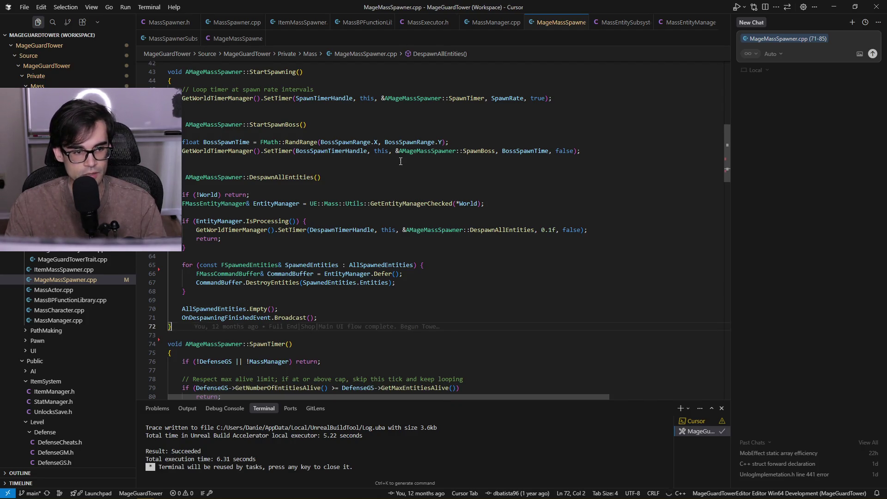
scroll(400, 161, up, 14)
scroll(442, 146, down, 13)
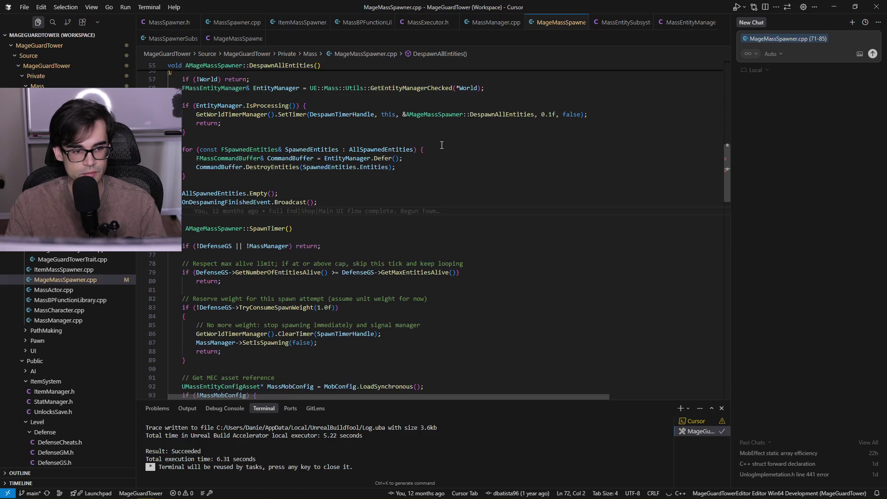
scroll(446, 145, up, 10)
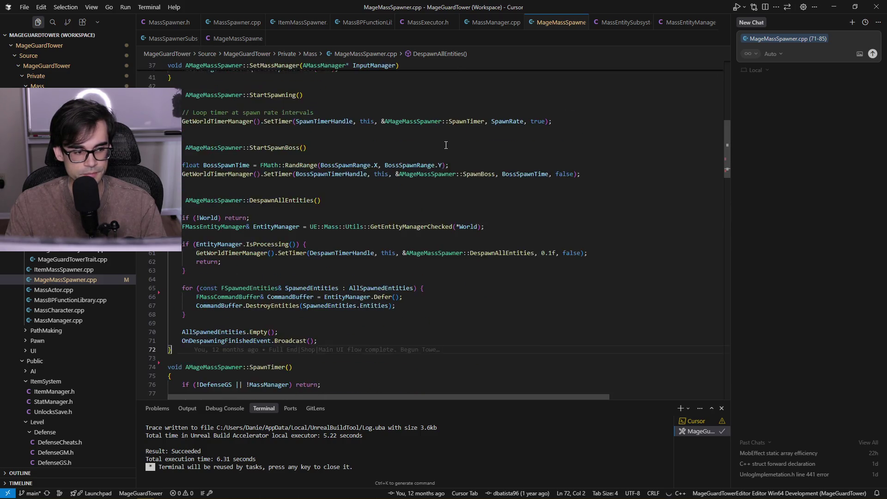
key(alt+Tab)
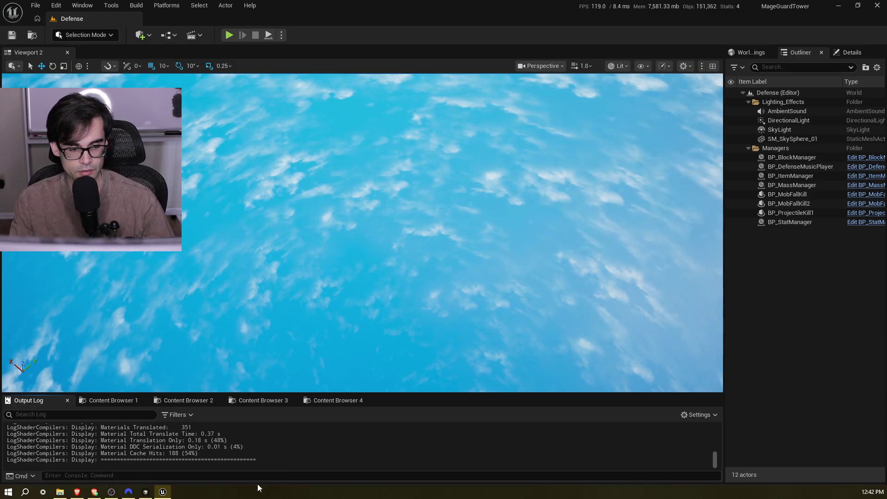
Bring up the asset browser and enlarge its panel
click(278, 401)
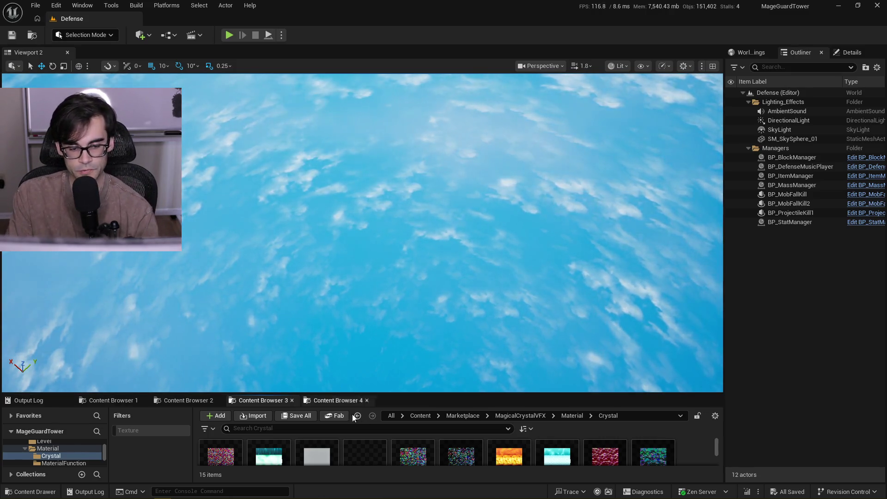
drag(425, 394, 425, 374)
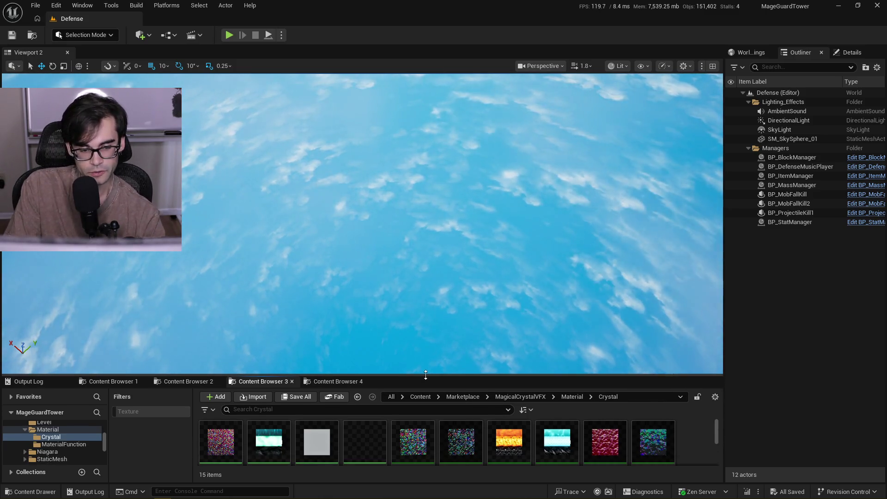
click(461, 398)
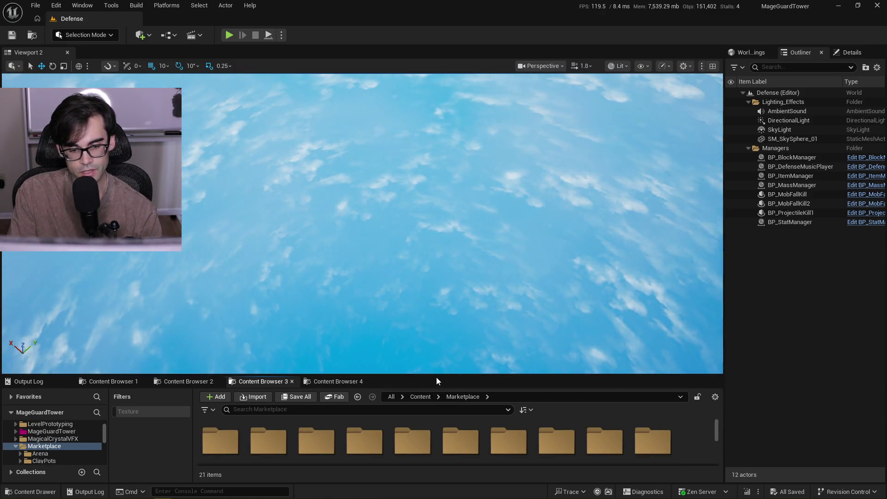
drag(436, 376, 428, 341)
Browse Content > MageGuardTower > Art > FX > Projectiles > Bell and open NS_Bell
mouse_move(162, 483)
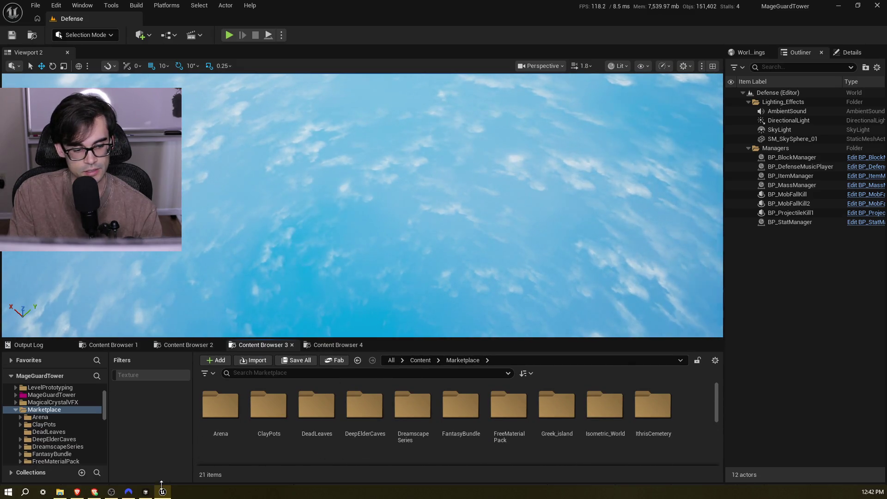
mouse_move(130, 492)
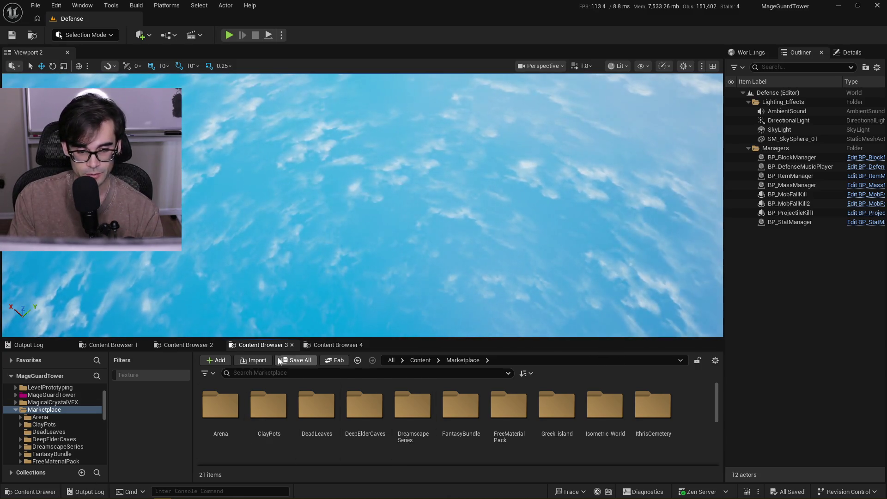
click(412, 361)
double_click(372, 406)
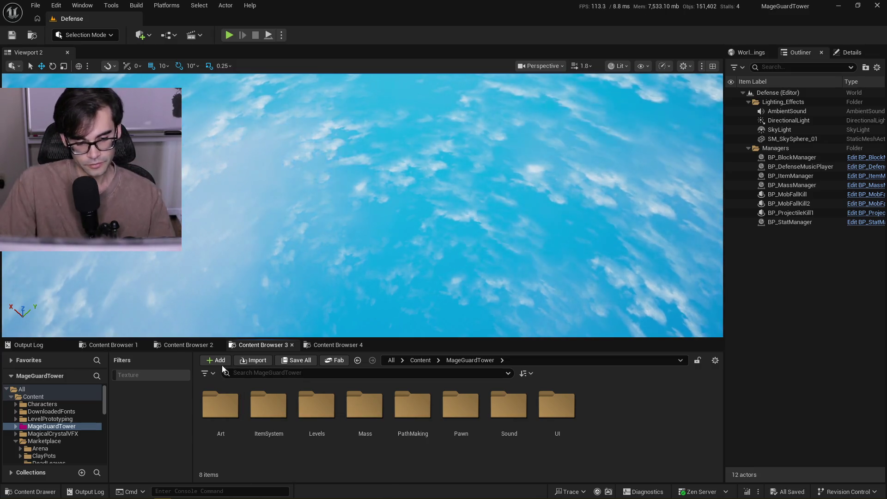
double_click(290, 397)
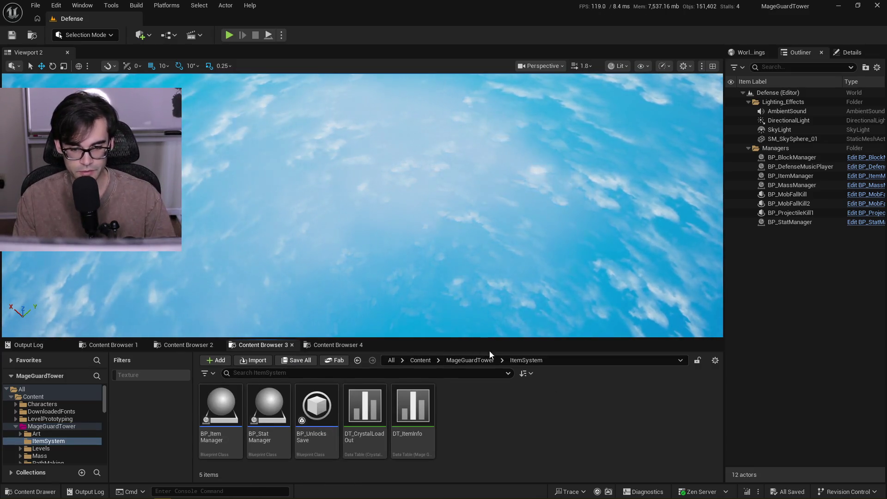
click(477, 360)
double_click(220, 405)
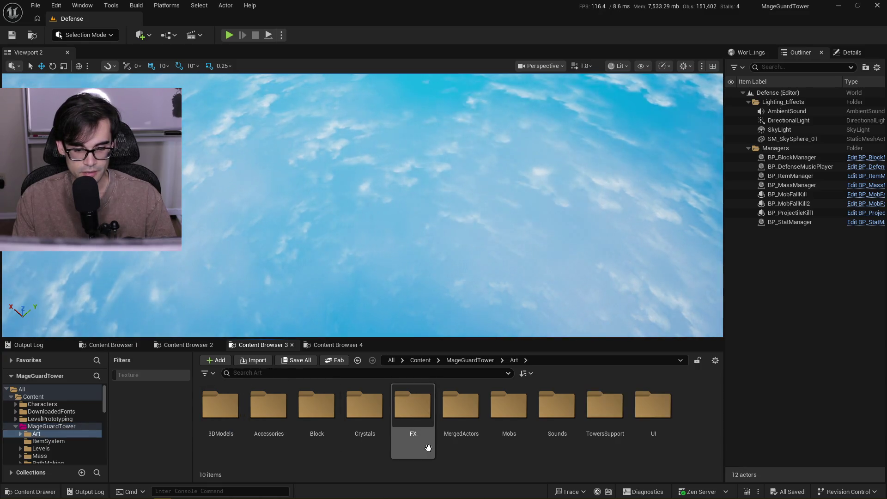
click(420, 418)
double_click(420, 419)
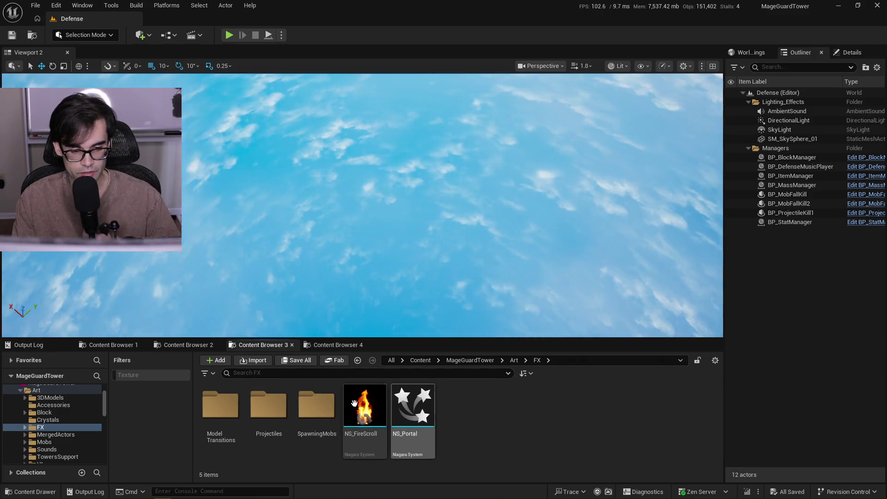
double_click(256, 412)
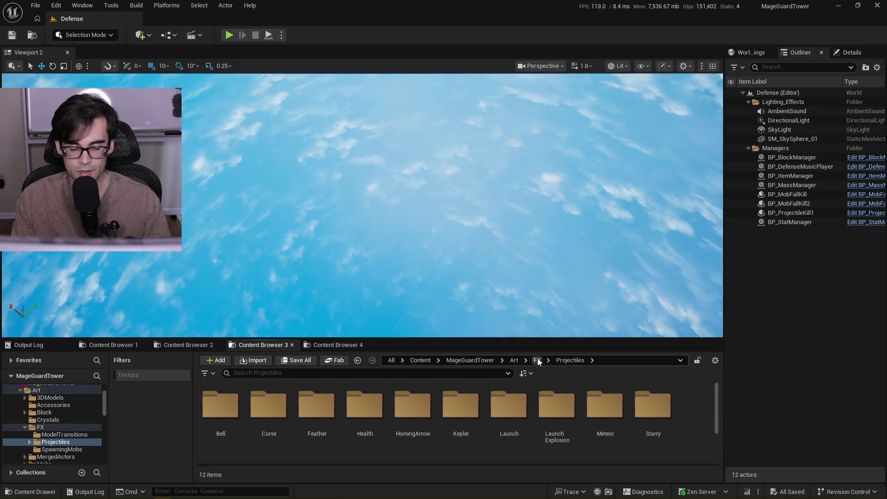
double_click(220, 407)
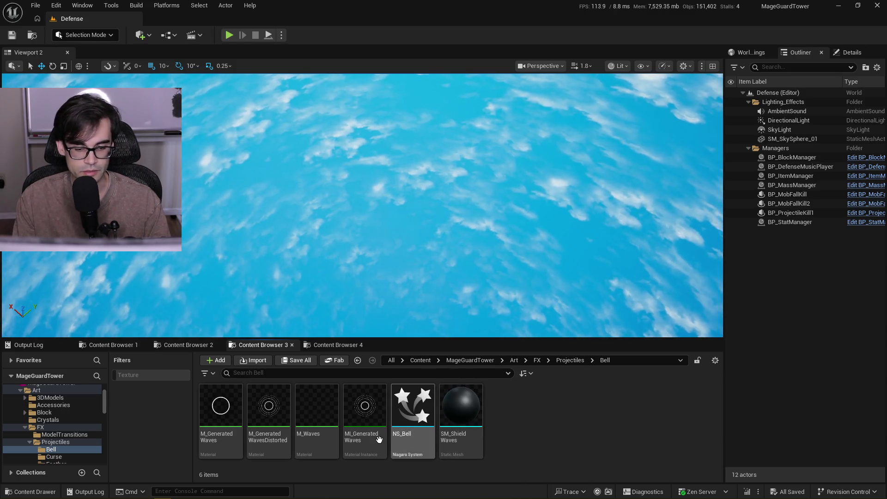
click(404, 415)
double_click(404, 416)
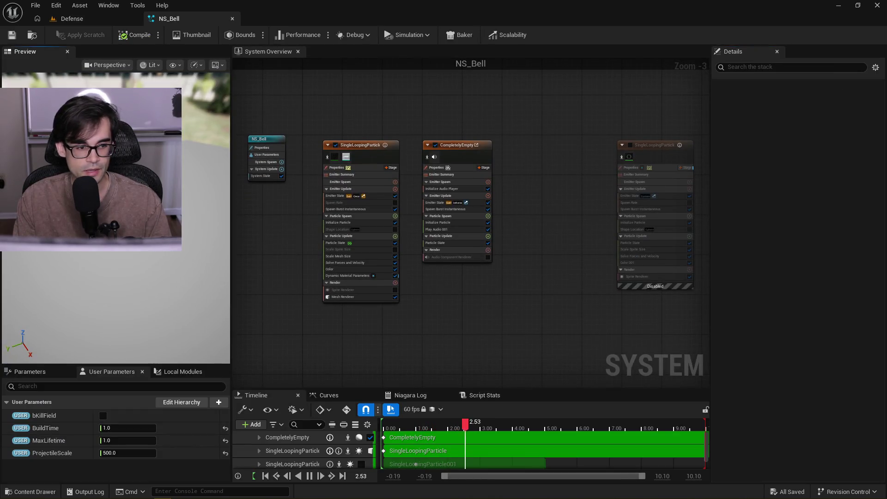
From NS_Bell's wave Mesh Renderer, open its MI_GeneratedWaves override material instance
drag(136, 252, 135, 252)
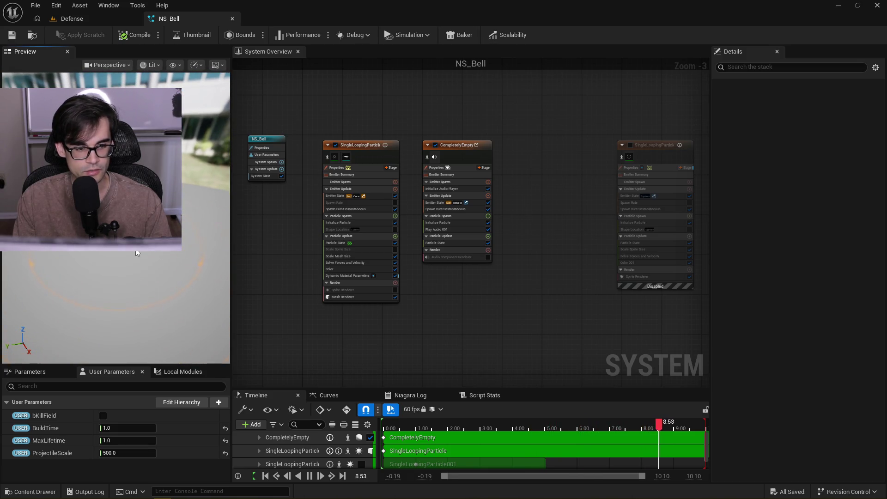
click(344, 296)
click(772, 211)
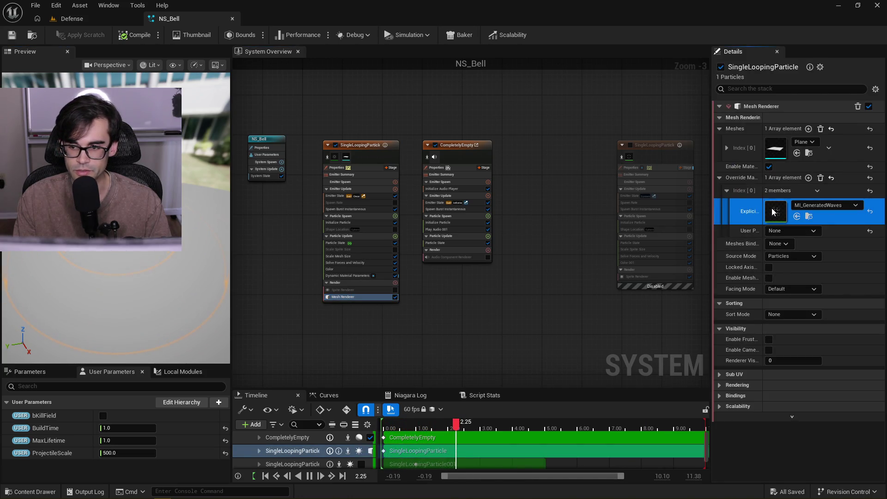
double_click(772, 211)
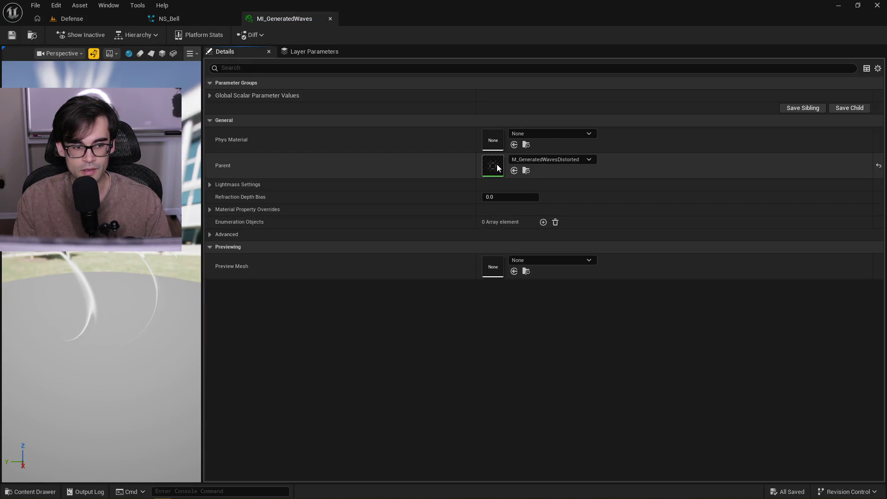
Pan the M_GeneratedWavesDistorted graph and inspect the Sine node's Period of 0.25
scroll(528, 156, down, 5)
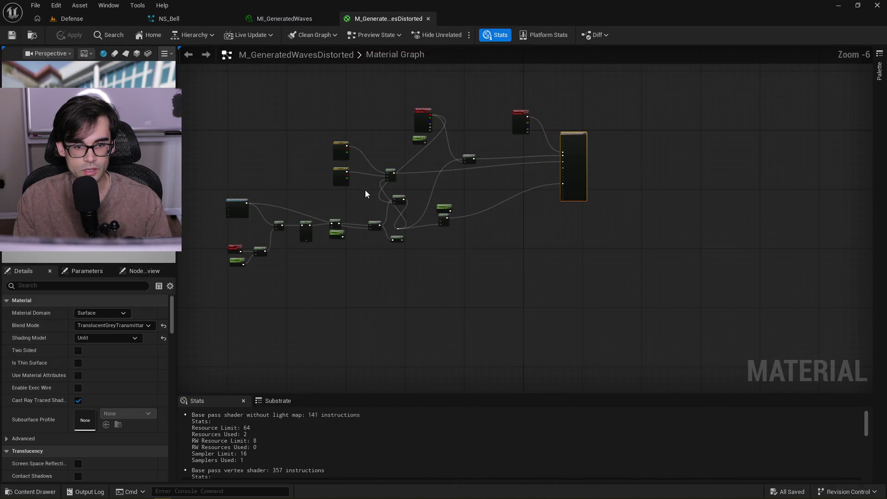
scroll(478, 184, up, 5)
mouse_move(345, 221)
mouse_down()
mouse_move(376, 254)
mouse_move(571, 208)
mouse_move(480, 311)
mouse_up()
mouse_move(603, 330)
mouse_down()
mouse_move(406, 173)
mouse_move(416, 187)
mouse_move(366, 291)
mouse_move(467, 235)
mouse_move(694, 161)
mouse_up()
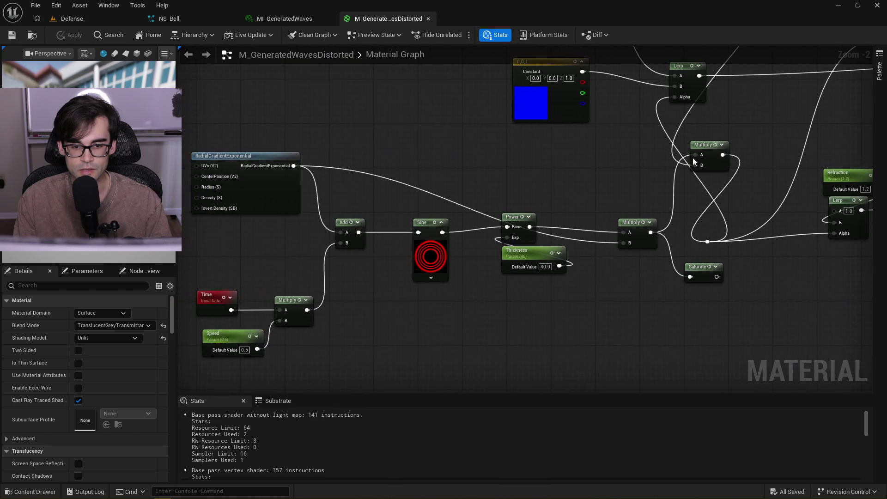
click(428, 254)
Shift the gradient, Time and Speed nodes left and the Sine, Power and Thickness nodes down
drag(270, 246, 351, 241)
mouse_move(283, 372)
mouse_down()
mouse_move(440, 228)
mouse_move(428, 157)
mouse_up()
drag(347, 151, 314, 150)
drag(428, 166, 532, 299)
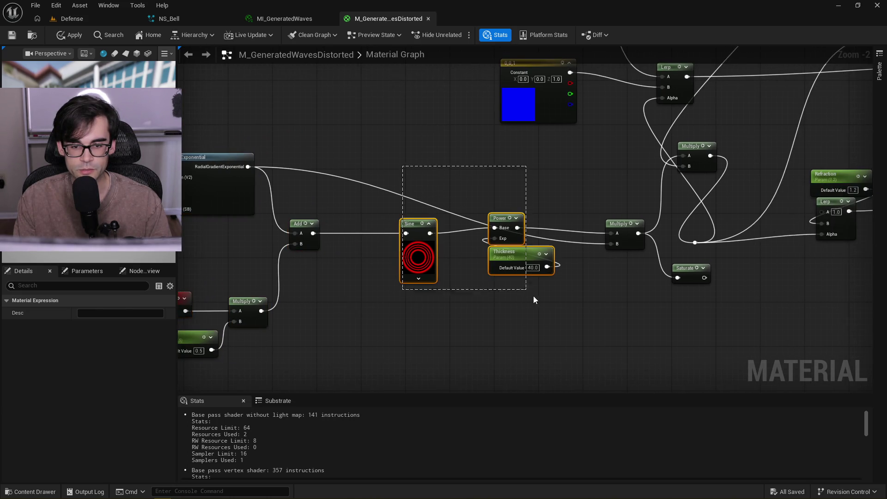
mouse_move(505, 214)
mouse_down()
mouse_move(507, 226)
mouse_move(439, 218)
mouse_move(619, 311)
mouse_move(428, 236)
mouse_move(428, 201)
mouse_move(424, 243)
mouse_up()
Survey the whole graph, centre RadialGradientExponential and select most wave-shaping nodes
scroll(427, 236, down, 2)
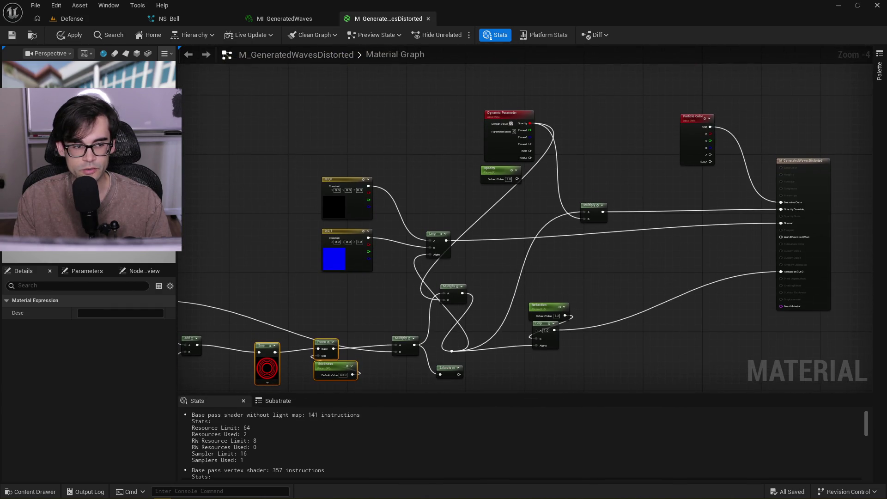
scroll(214, 276, up, 2)
drag(336, 273, 527, 232)
scroll(526, 232, down, 2)
mouse_move(569, 198)
mouse_down()
mouse_move(455, 269)
mouse_move(531, 263)
mouse_move(504, 219)
mouse_move(673, 167)
mouse_move(645, 202)
mouse_up()
scroll(497, 250, up, 2)
drag(375, 209, 530, 212)
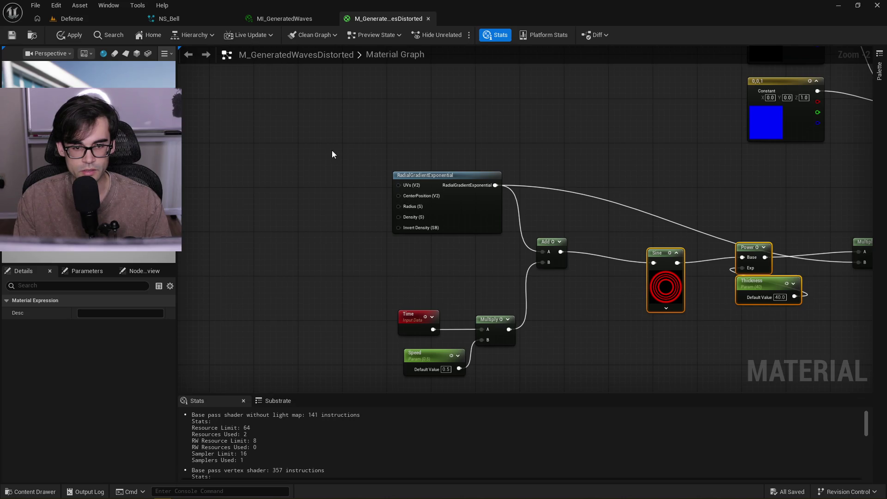
mouse_move(527, 254)
mouse_down()
mouse_move(753, 366)
mouse_move(860, 372)
mouse_move(856, 364)
mouse_move(508, 368)
mouse_up()
Centre on the Sine node and look over the gradient, Time, Multiply and Saturate nodes
scroll(530, 239, down, 2)
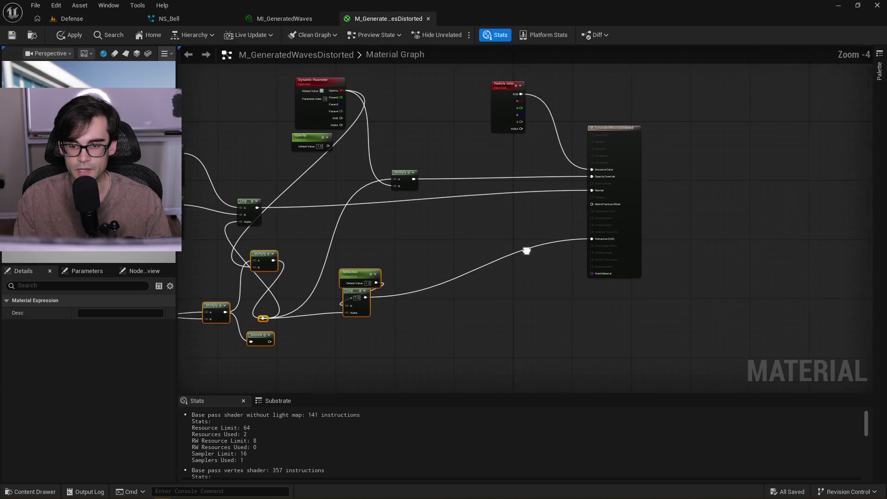
scroll(531, 242, up, 2)
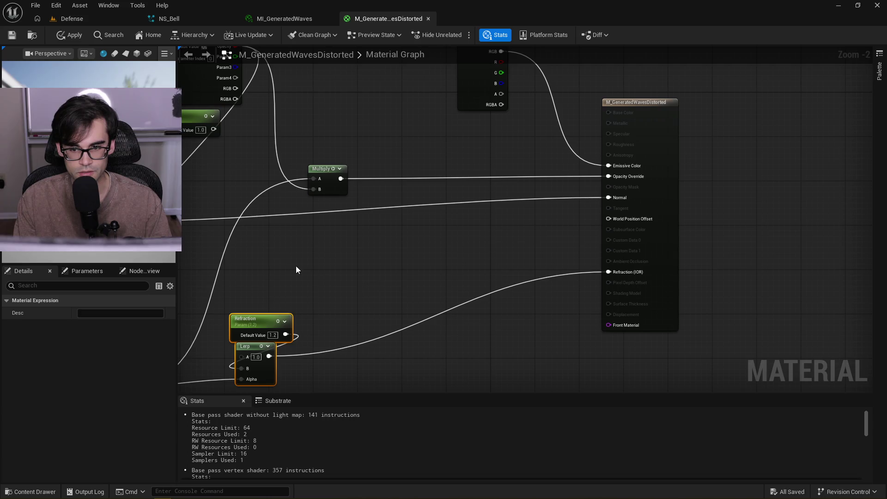
scroll(321, 274, down, 1)
scroll(500, 220, up, 1)
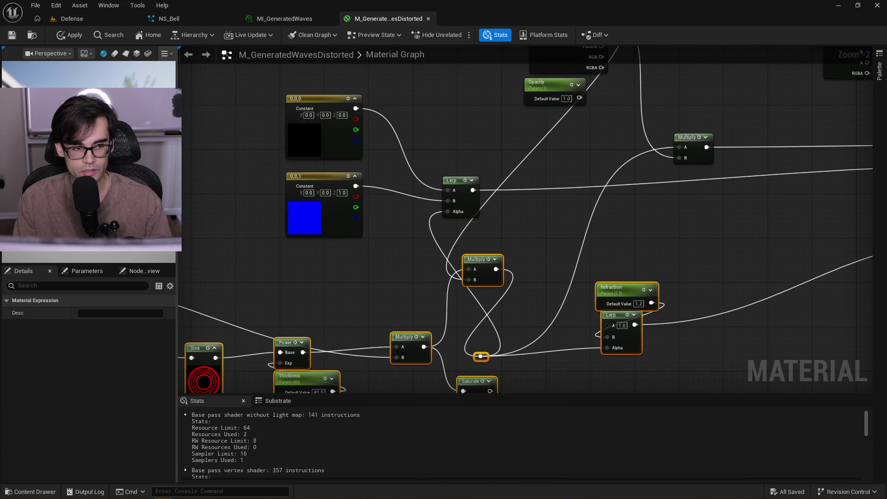
mouse_move(232, 284)
mouse_down()
mouse_move(512, 261)
mouse_move(513, 242)
mouse_up()
scroll(506, 274, up, 2)
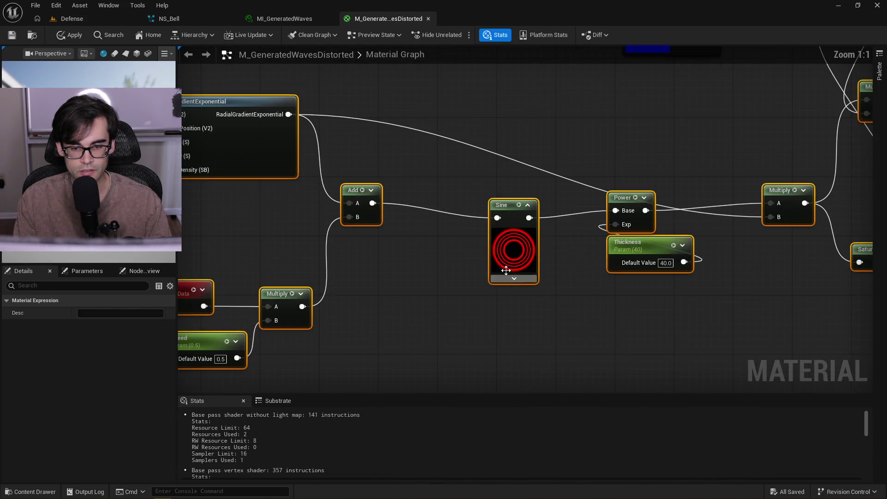
drag(383, 135, 459, 153)
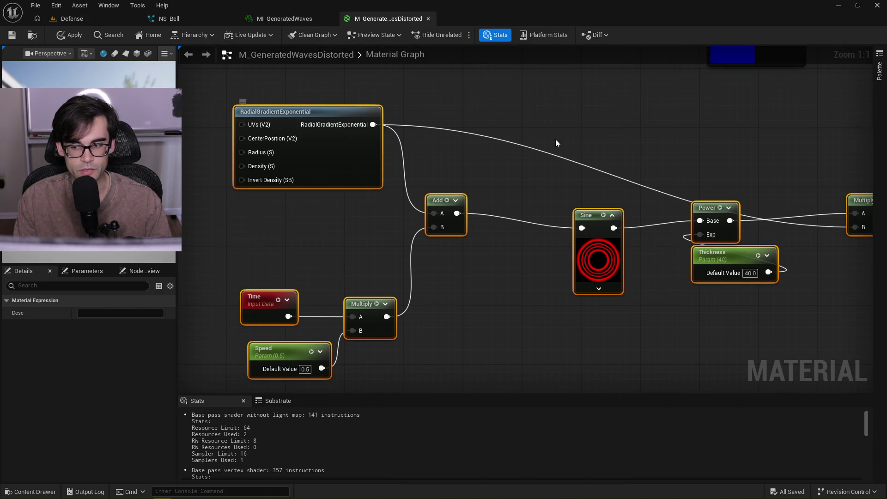
mouse_move(564, 140)
mouse_down()
mouse_move(332, 149)
mouse_move(388, 151)
mouse_up()
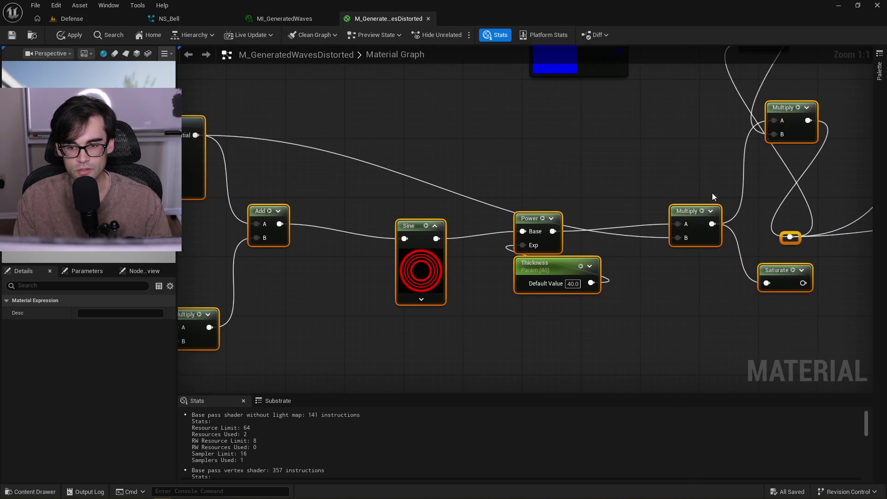
drag(246, 131, 487, 168)
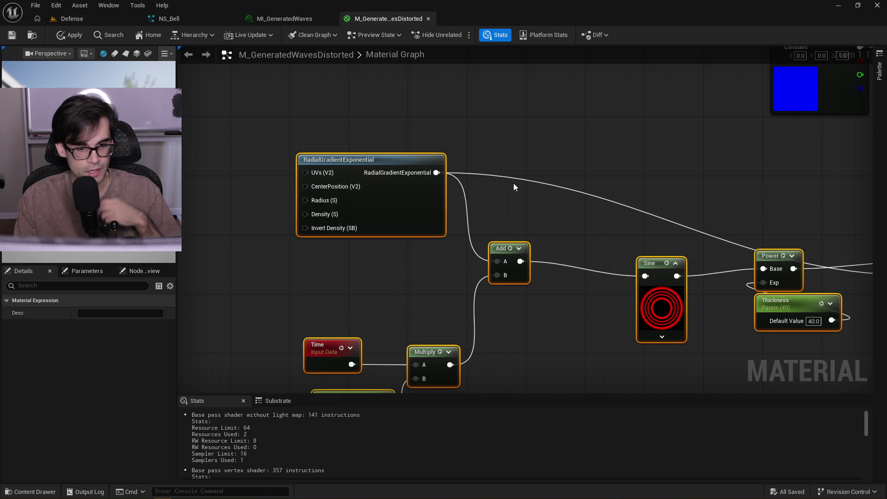
Follow the Multiply, Saturate and Lerp chain through to the material's main output node
mouse_move(514, 184)
mouse_down()
mouse_move(554, 198)
mouse_move(675, 190)
mouse_move(426, 194)
mouse_up()
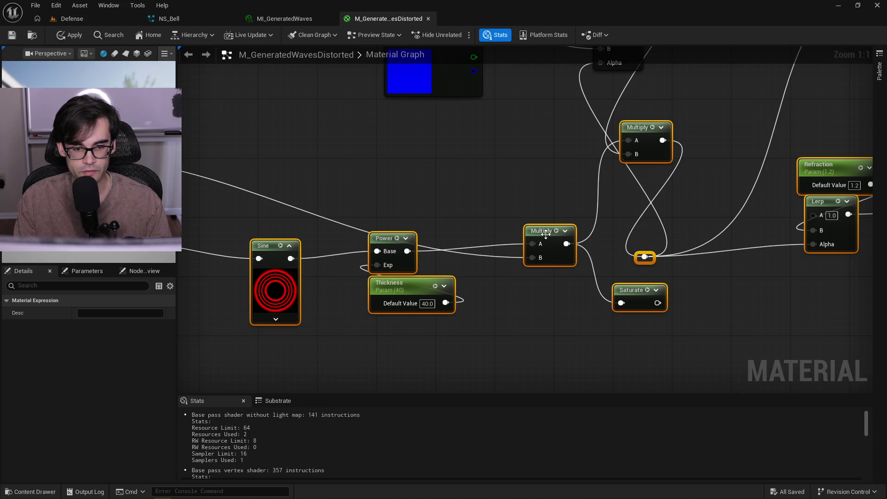
mouse_move(475, 200)
mouse_down()
mouse_move(511, 190)
mouse_move(452, 280)
mouse_up()
drag(298, 299, 305, 255)
drag(595, 229, 223, 278)
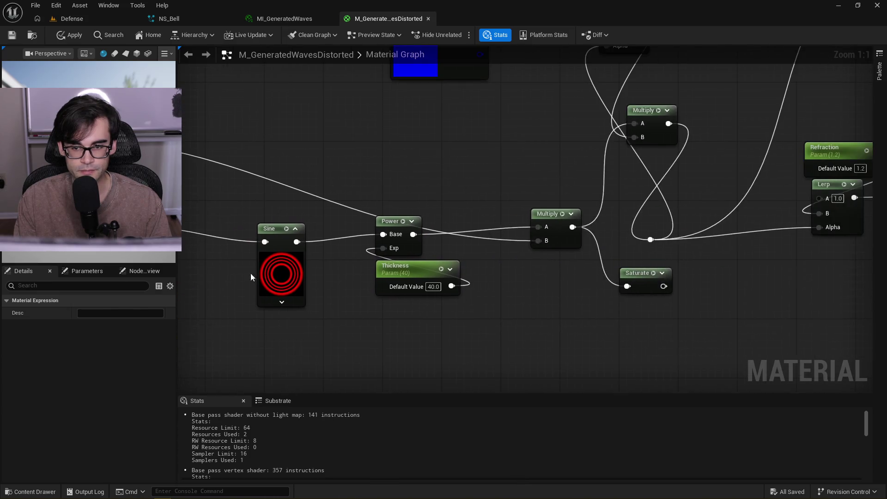
scroll(223, 278, down, 2)
drag(538, 248, 544, 241)
scroll(544, 241, down, 2)
drag(600, 223, 503, 238)
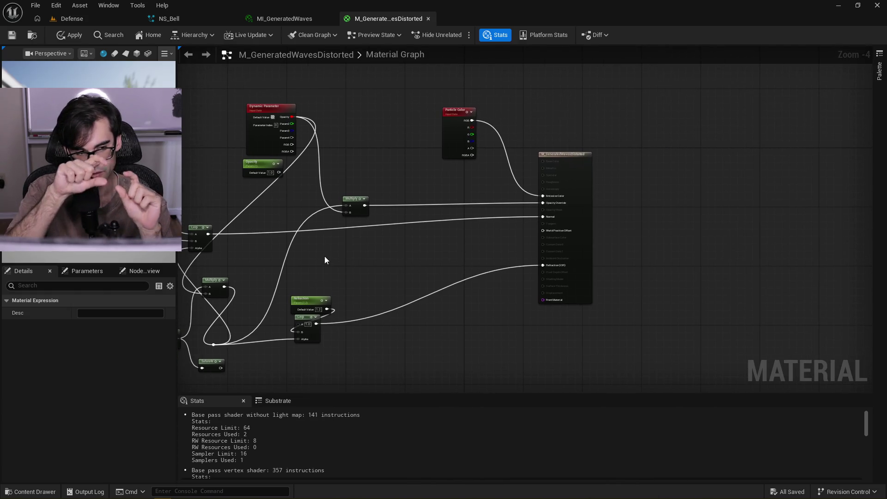
Switch to MI_GeneratedWaves and back, then recheck the gradient, Add, Sine and Power nodes
click(283, 18)
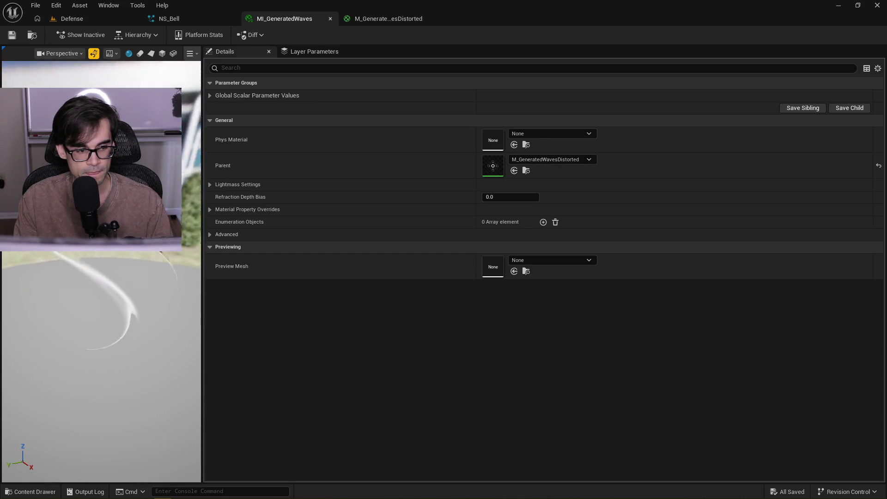
click(388, 18)
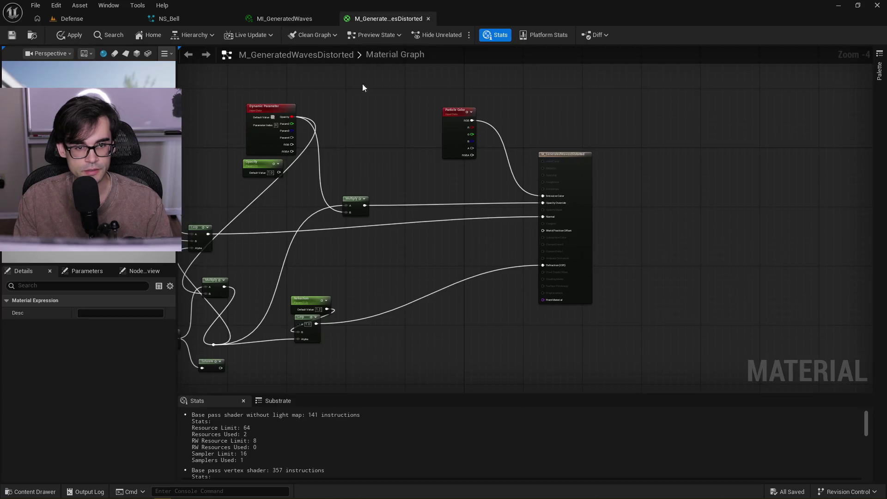
scroll(331, 245, up, 5)
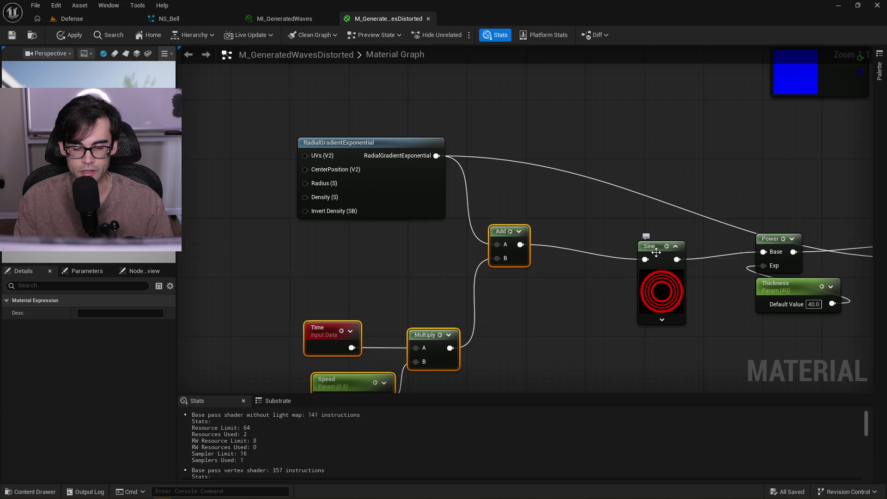
mouse_move(255, 118)
mouse_down()
mouse_move(663, 331)
mouse_move(599, 259)
mouse_up()
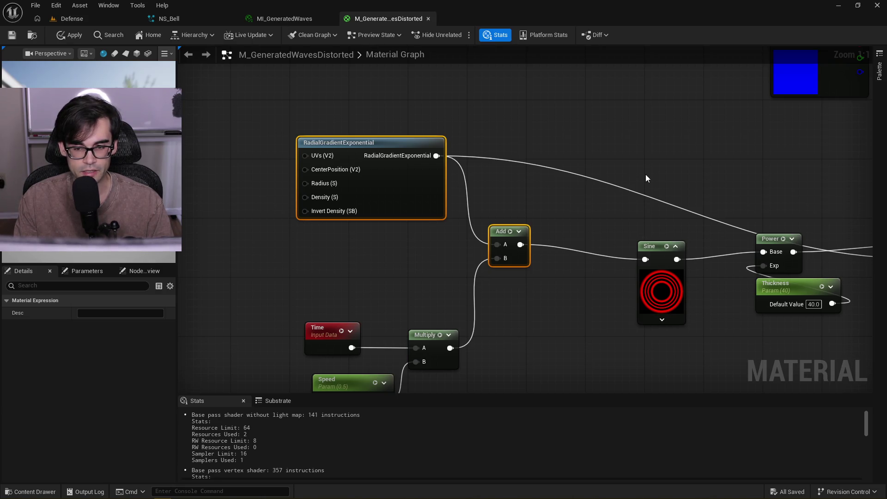
drag(556, 203, 296, 227)
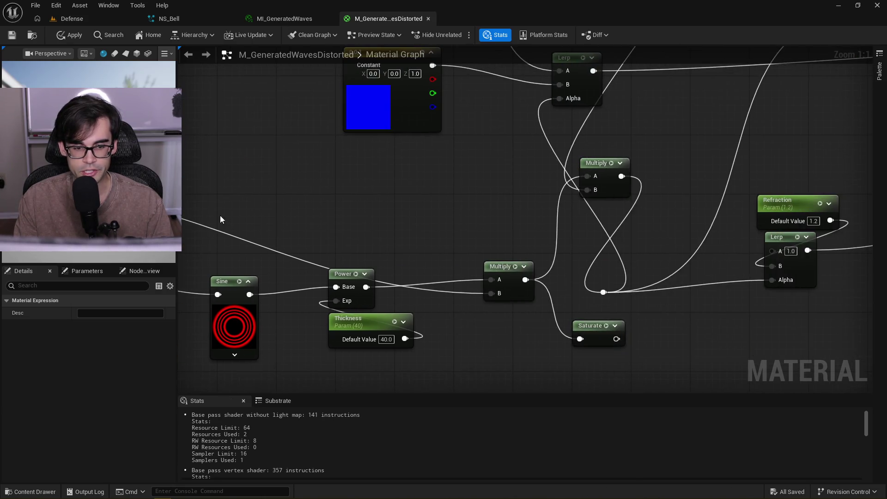
drag(219, 219, 516, 221)
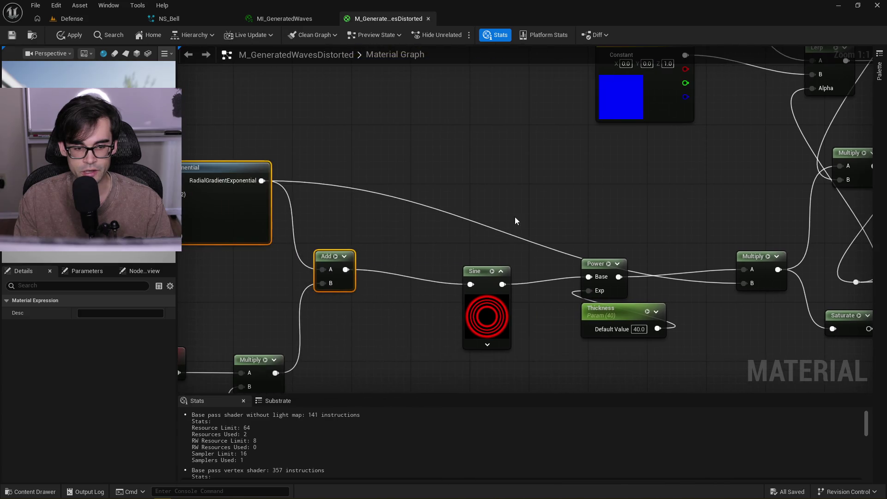
click(488, 316)
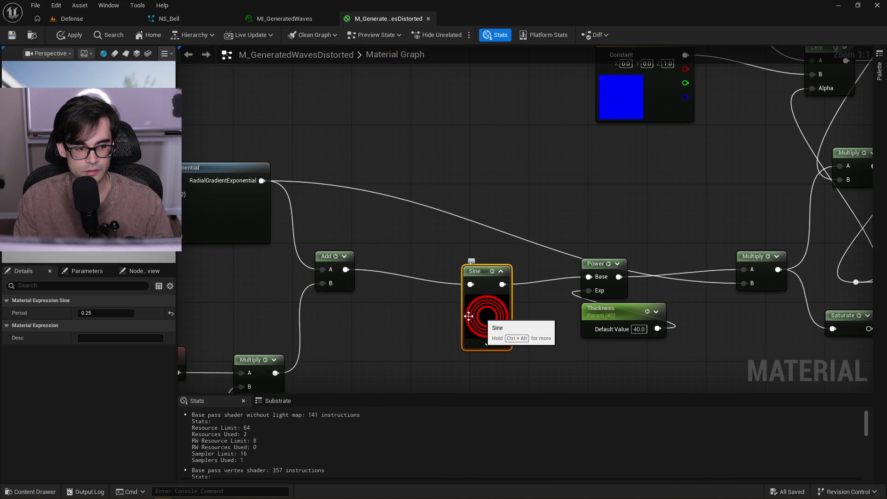
drag(346, 158, 510, 155)
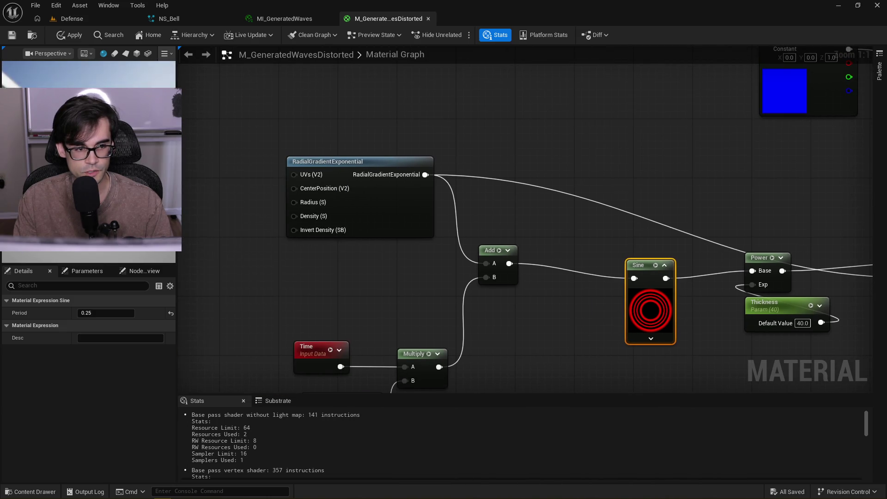
drag(600, 200, 467, 199)
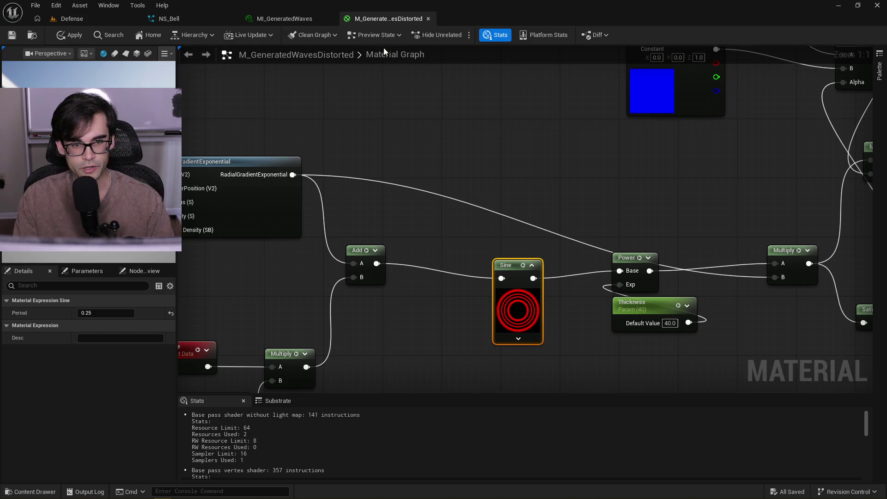
Cycle through MI_GeneratedWaves and NS_Bell to the Defense level, then reopen M_GeneratedWavesDistorted
click(284, 18)
click(198, 17)
click(93, 21)
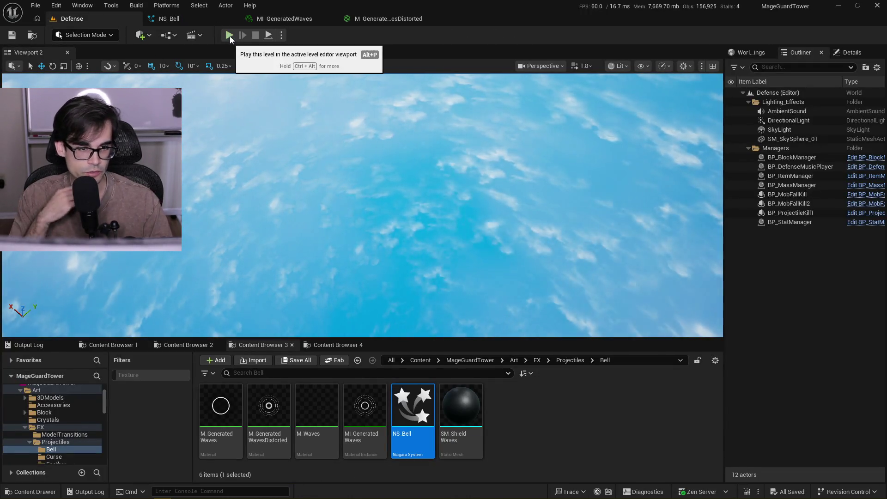
click(387, 19)
Review the full M_GeneratedWavesDistorted node network, framing it with Home and deselecting nodes
scroll(475, 143, down, 4)
scroll(522, 255, down, 4)
mouse_move(522, 254)
mouse_down()
mouse_move(788, 132)
mouse_move(780, 129)
mouse_up()
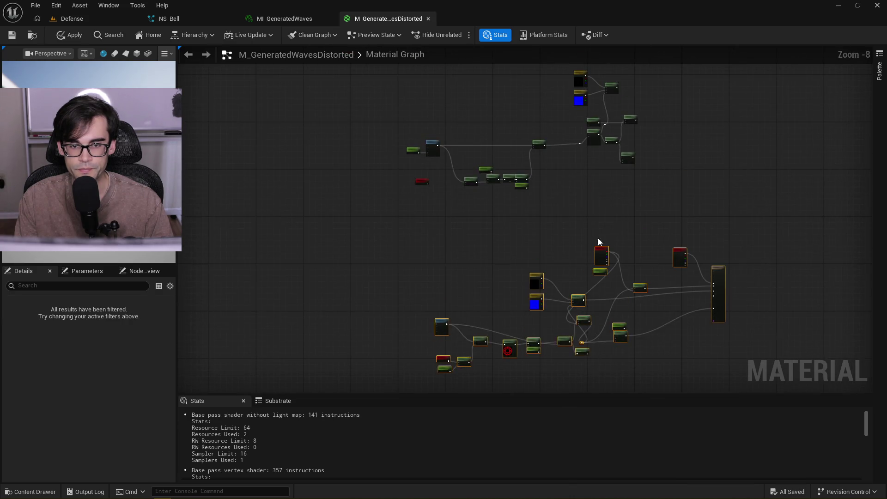
scroll(465, 200, up, 6)
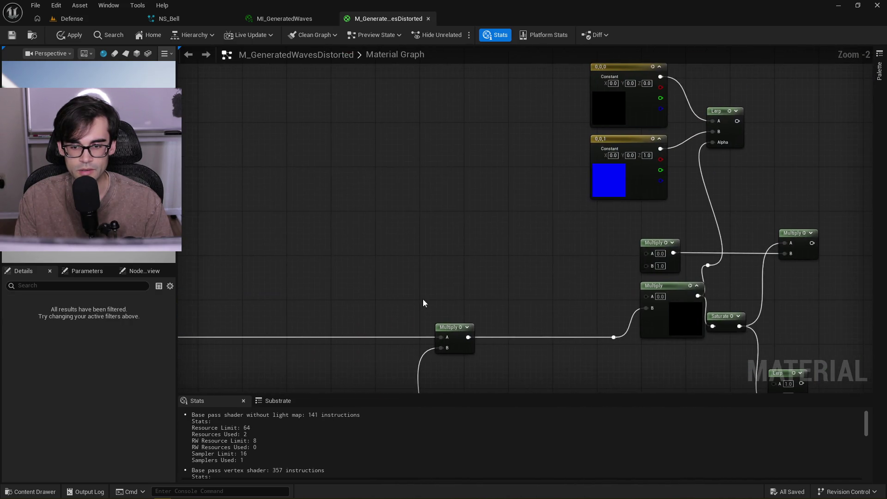
mouse_move(628, 275)
mouse_down()
mouse_move(526, 274)
mouse_move(528, 208)
mouse_move(452, 256)
mouse_move(498, 219)
mouse_up()
scroll(508, 231, down, 3)
mouse_move(744, 130)
mouse_down()
mouse_move(256, 351)
mouse_move(659, 119)
mouse_up()
scroll(353, 359, up, 6)
scroll(442, 137, down, 6)
key(Home)
click(394, 135)
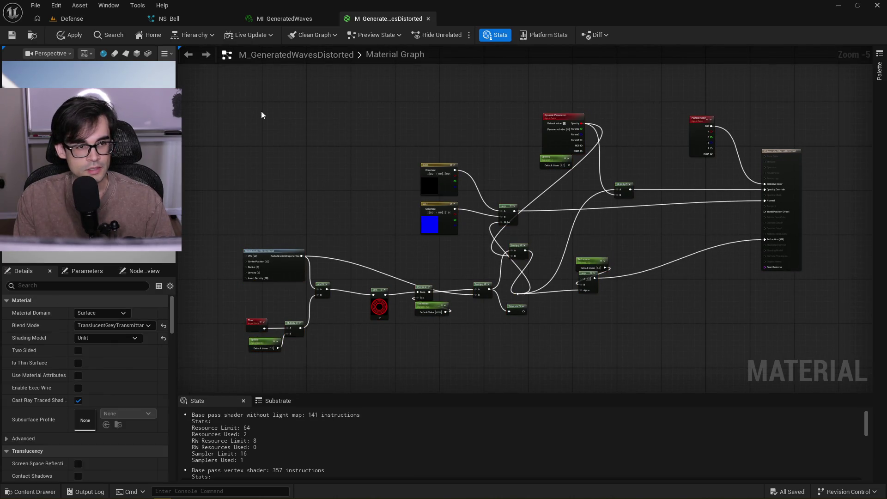
Flip to MI_GeneratedWaves and back, select the wave-generation nodes, then dismiss the node list
click(311, 21)
click(390, 21)
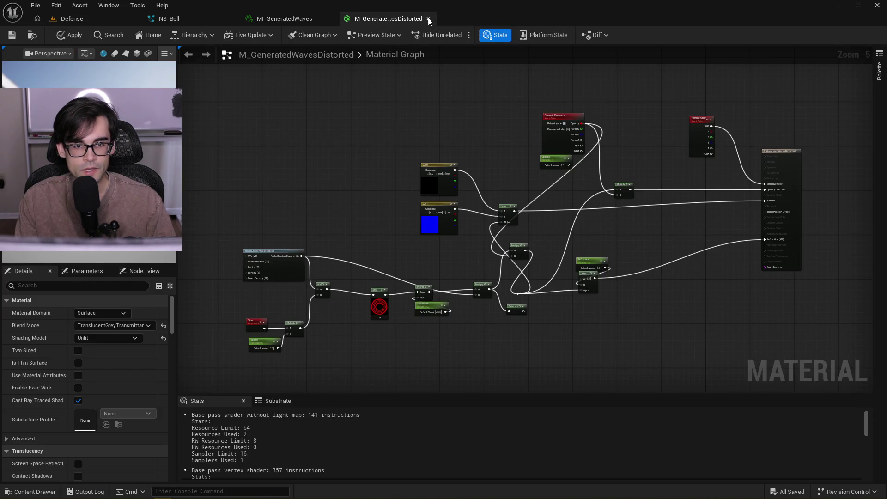
mouse_move(261, 148)
mouse_down()
mouse_move(686, 309)
mouse_move(732, 339)
mouse_up()
scroll(336, 223, up, 2)
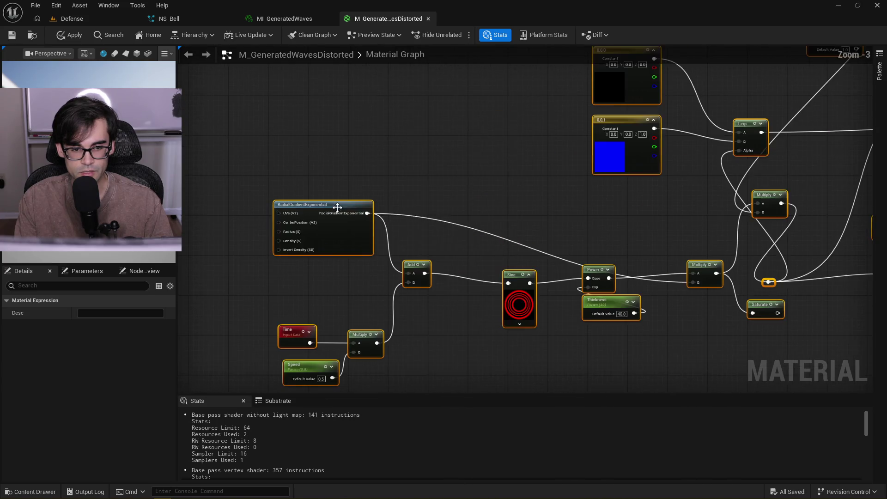
right_click(503, 154)
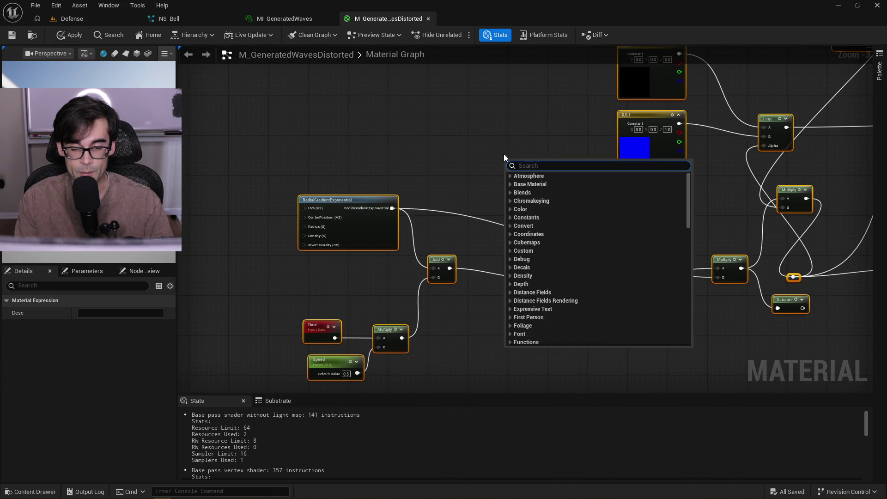
drag(503, 155, 411, 255)
click(493, 262)
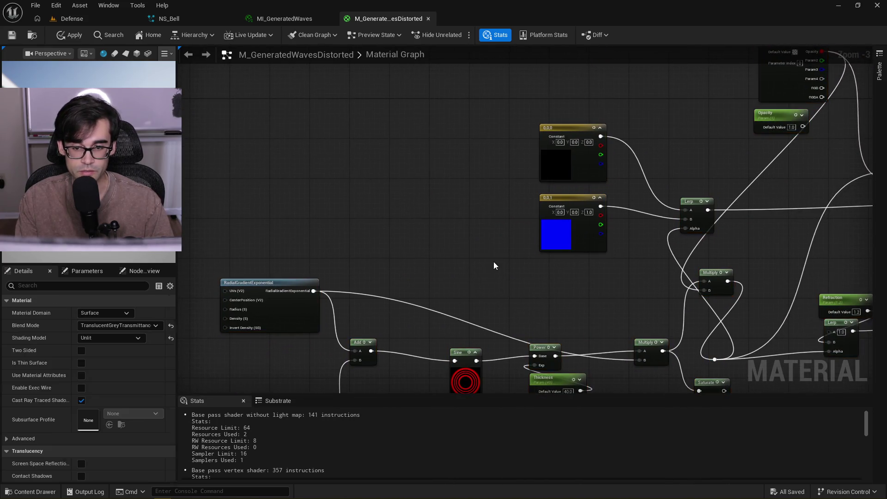
Close M_GeneratedWavesDistorted without applying changes, then close the MI_GeneratedWaves tab
click(428, 19)
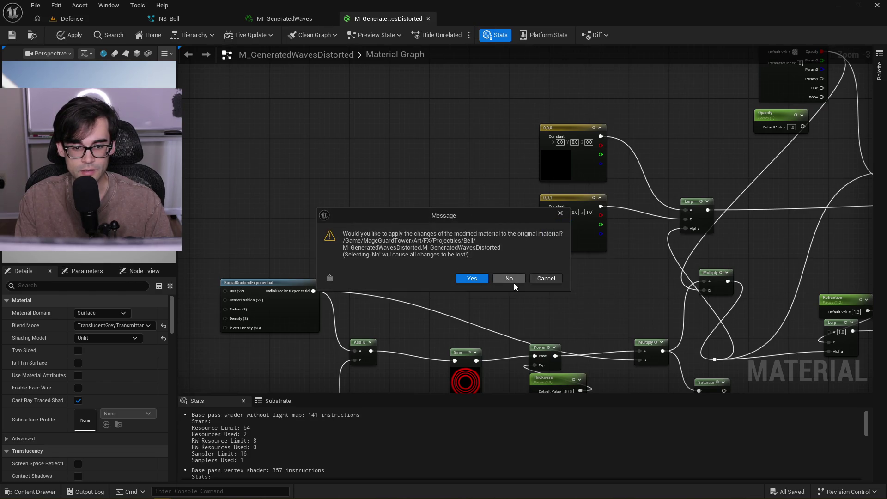
click(510, 278)
click(329, 18)
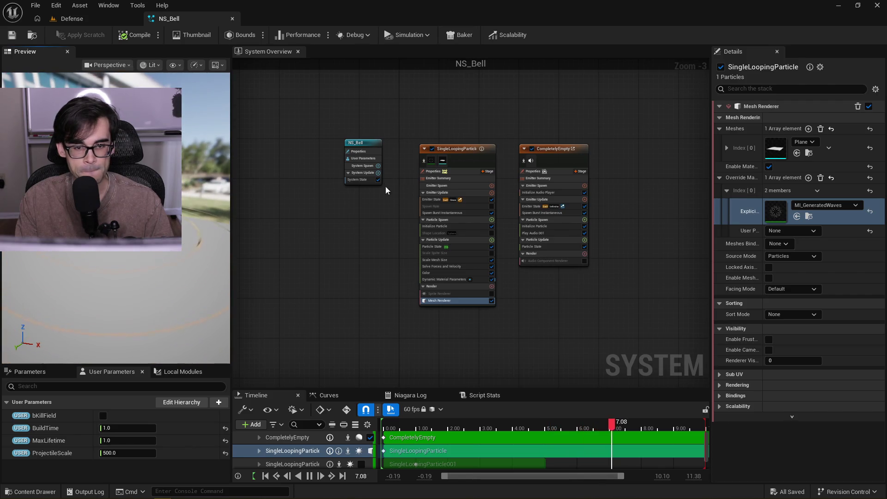
From the Defense level, go up to Projectiles, open the Meteor folder and select N_MeteorMove
scroll(384, 236, up, 1)
drag(649, 208, 472, 212)
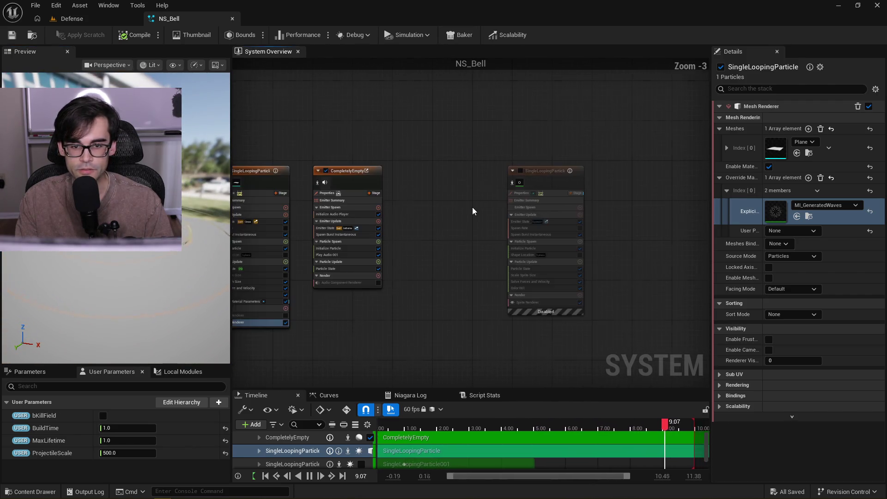
click(100, 19)
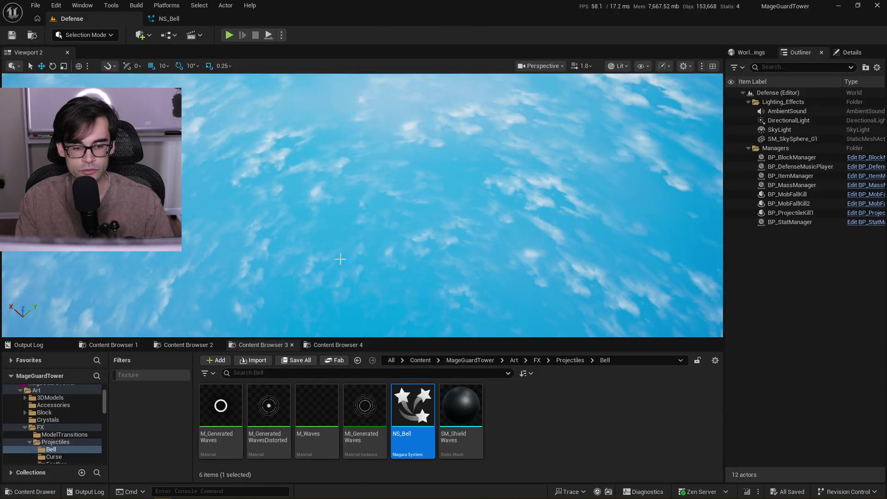
click(569, 359)
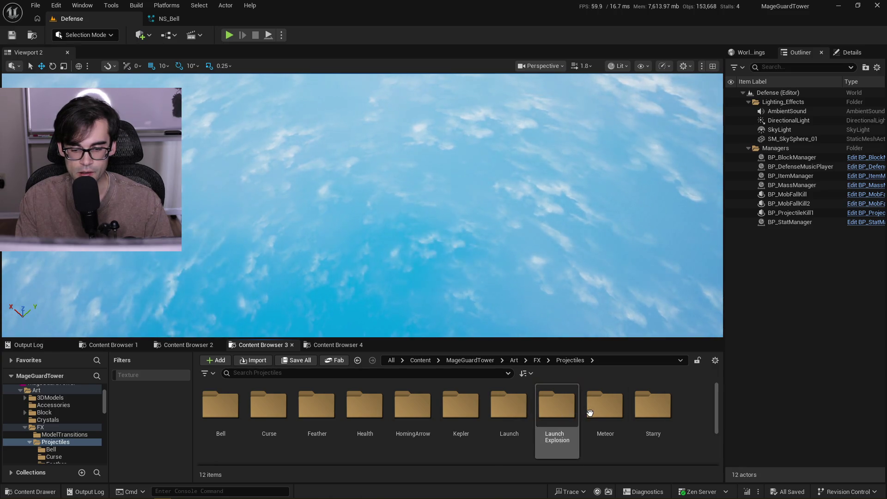
double_click(605, 407)
click(318, 406)
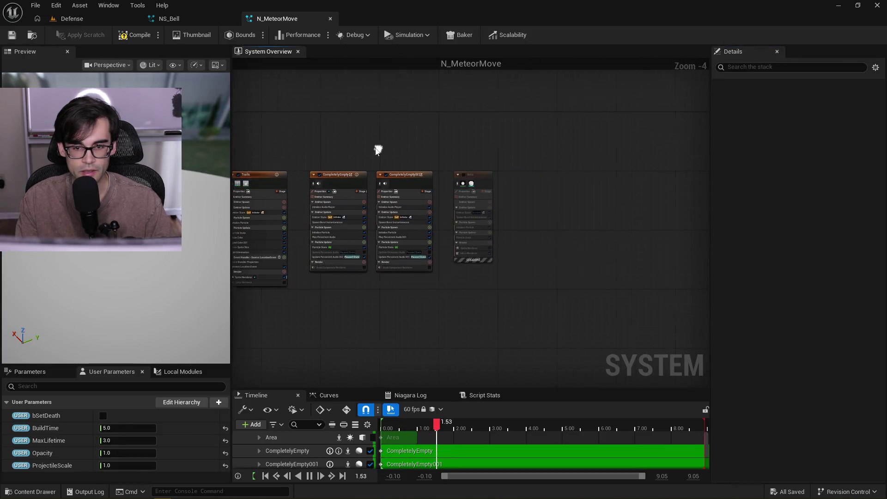
Copy N_MeteorMove's Area emitter into NS_Bell, enable it and set ProjectileScale to 5.0
drag(471, 141, 523, 222)
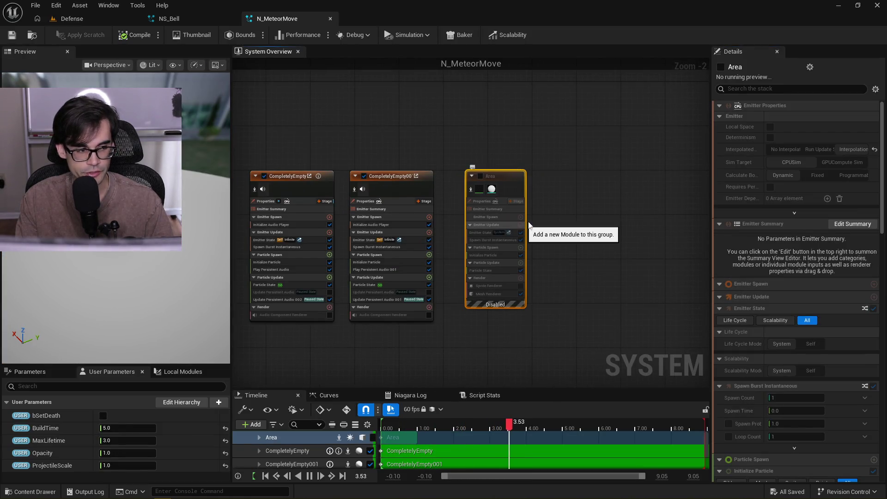
click(217, 19)
drag(462, 161, 568, 161)
click(398, 163)
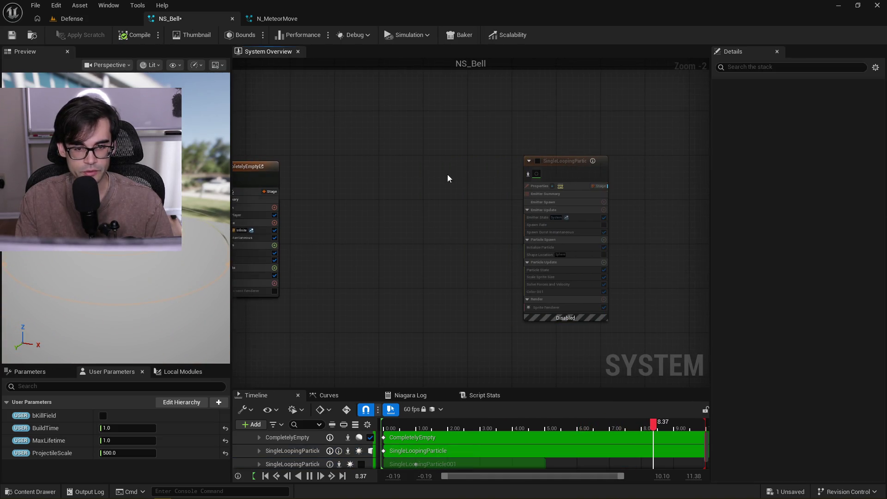
key(ctrl+v)
click(388, 166)
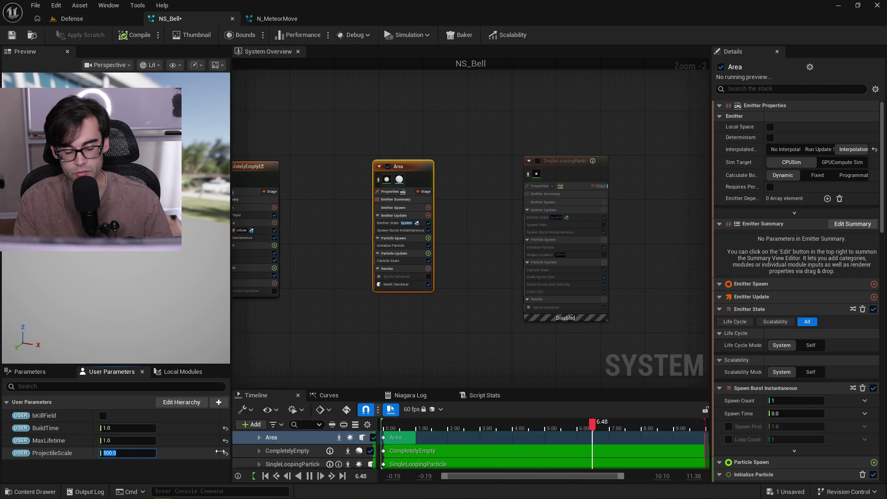
text(5)
key(Return)
Review SingleLoopingParticle's Shape Location, Initialize Particle and Spawn Burst modules, ending on Particle State
mouse_move(204, 300)
mouse_down()
mouse_move(199, 249)
mouse_move(172, 299)
mouse_up()
drag(390, 303, 585, 315)
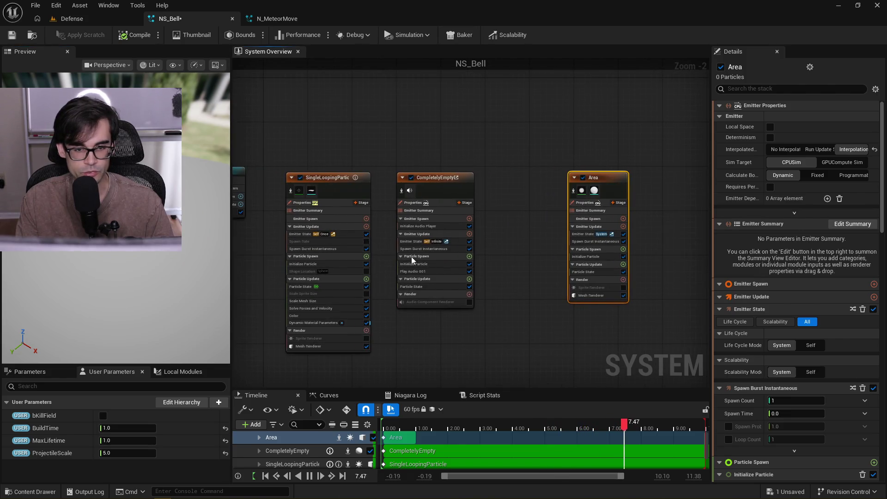
scroll(402, 258, up, 2)
drag(399, 262, 456, 254)
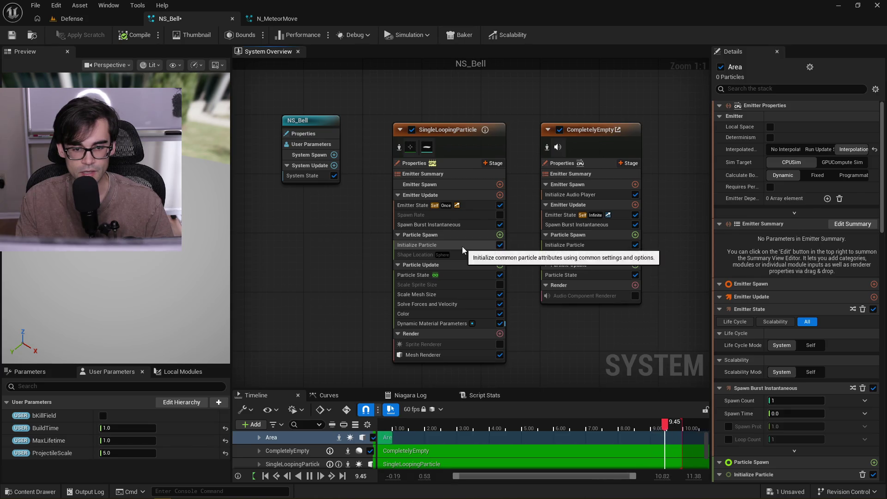
click(462, 245)
click(481, 254)
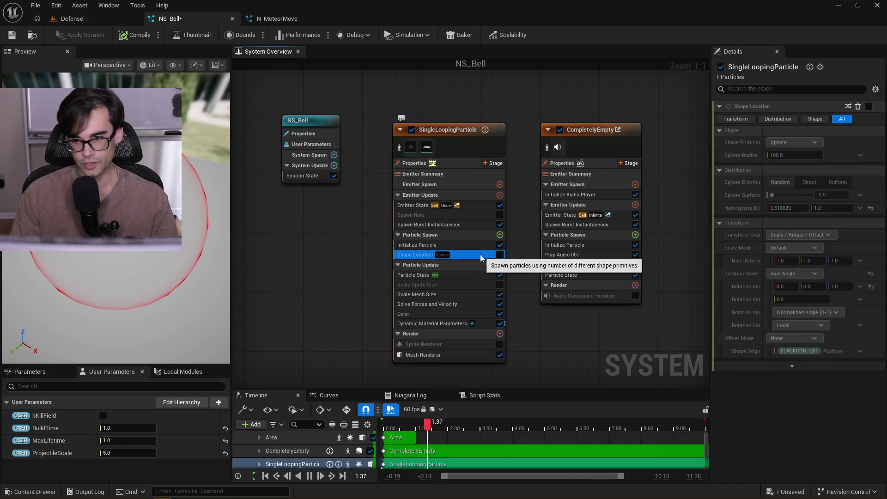
click(479, 246)
click(467, 276)
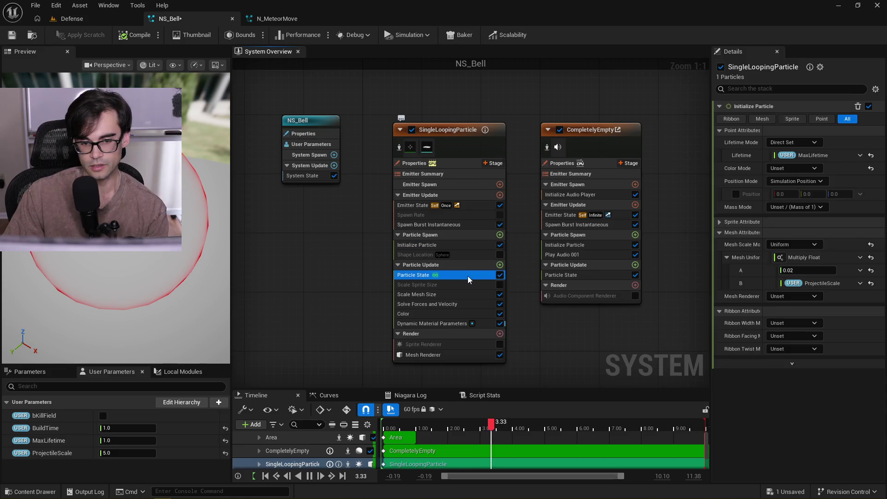
click(467, 228)
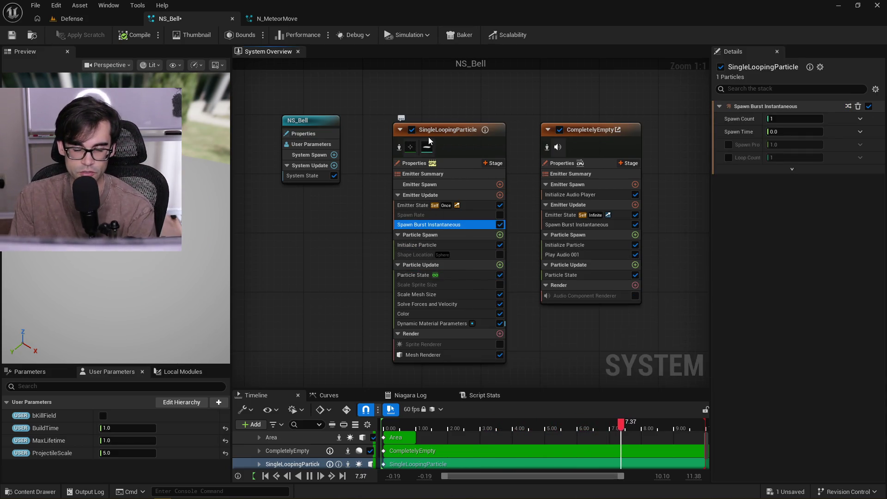
click(468, 275)
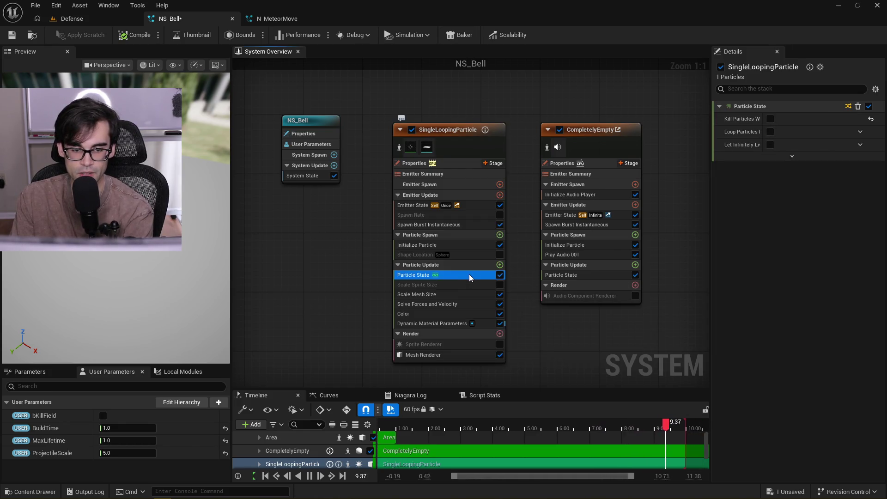
Set Initialize Particle's mesh scale factor A to 20, then 2.0, checking the ring in the preview
click(474, 298)
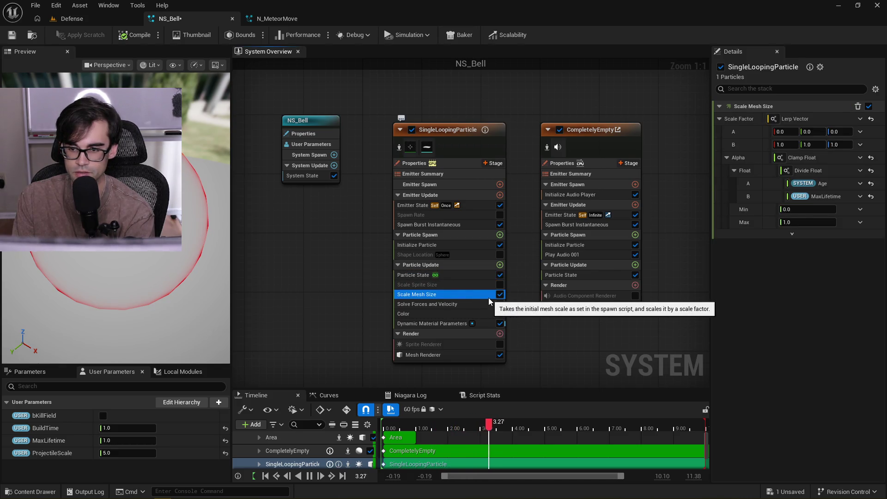
click(470, 276)
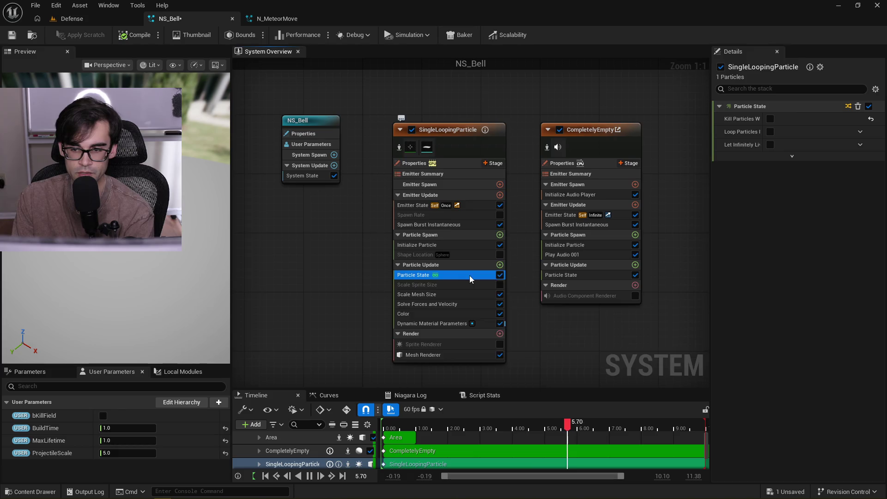
click(449, 244)
click(806, 270)
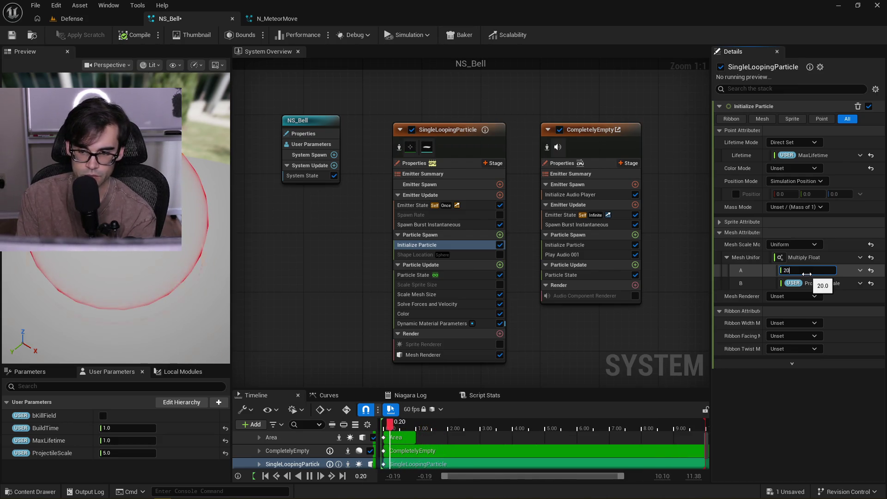
text(1)
key(Return)
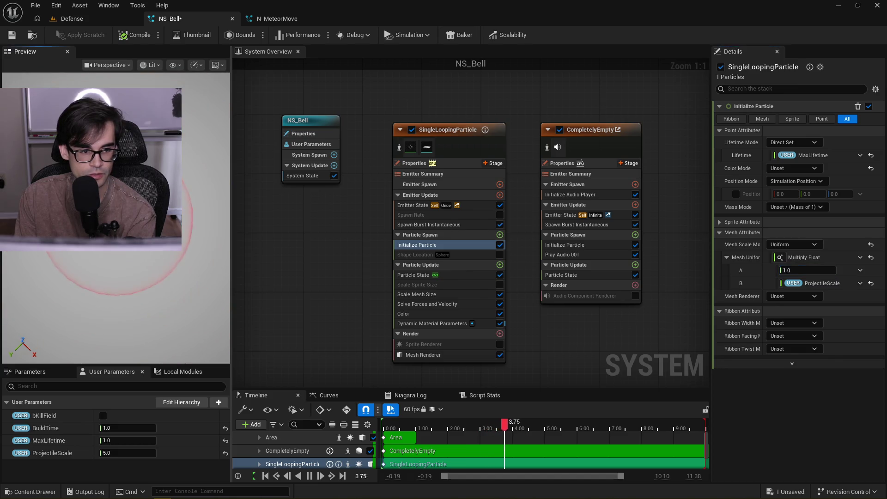
drag(194, 231, 215, 239)
text(2)
drag(194, 231, 215, 237)
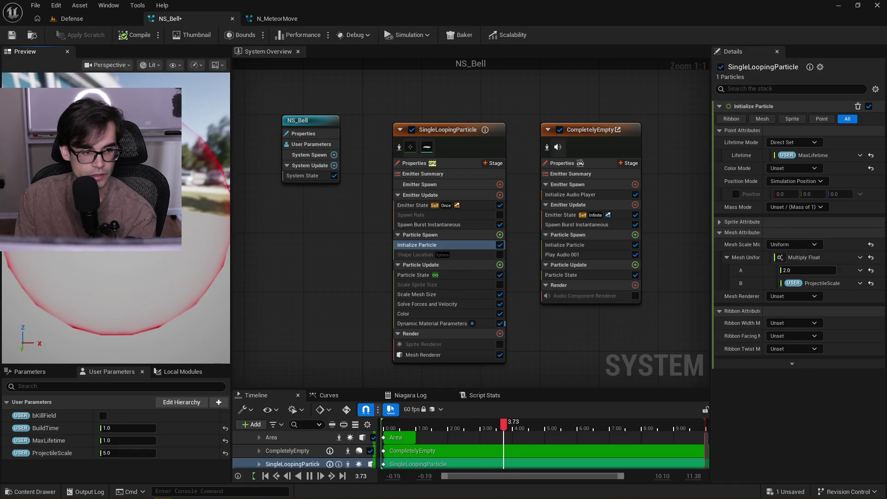
scroll(800, 272, up, 1)
drag(157, 261, 192, 264)
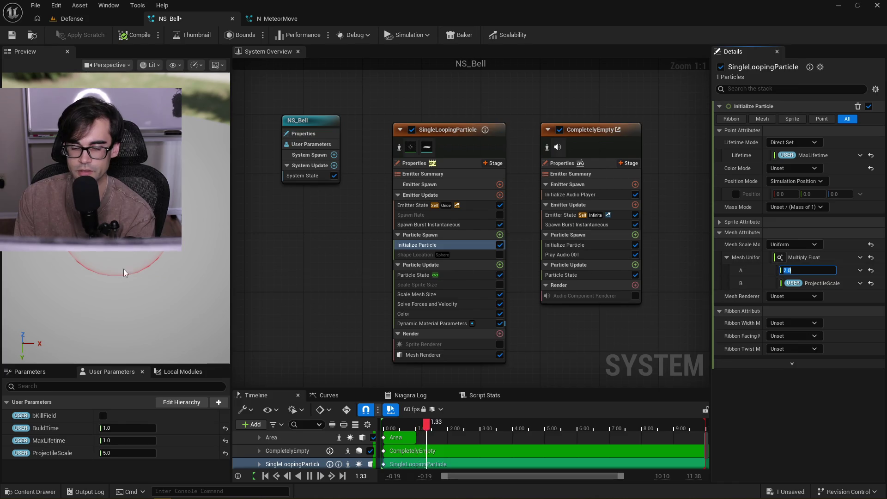
click(92, 166)
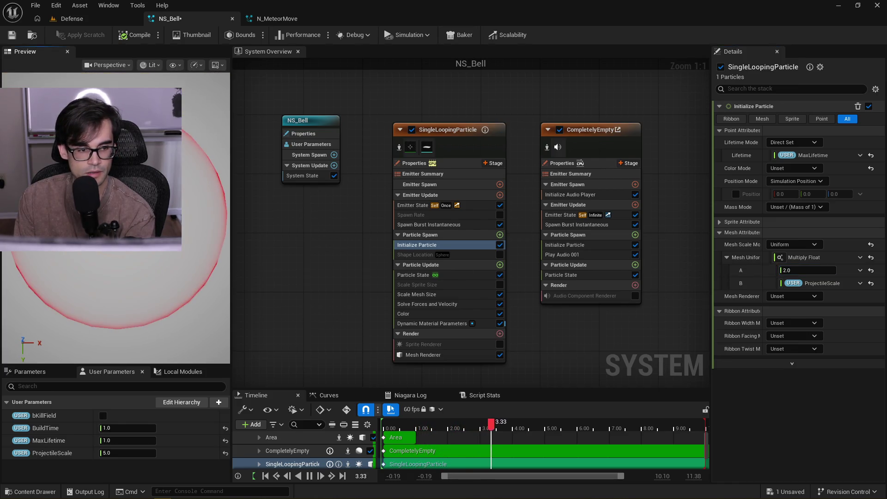
click(454, 317)
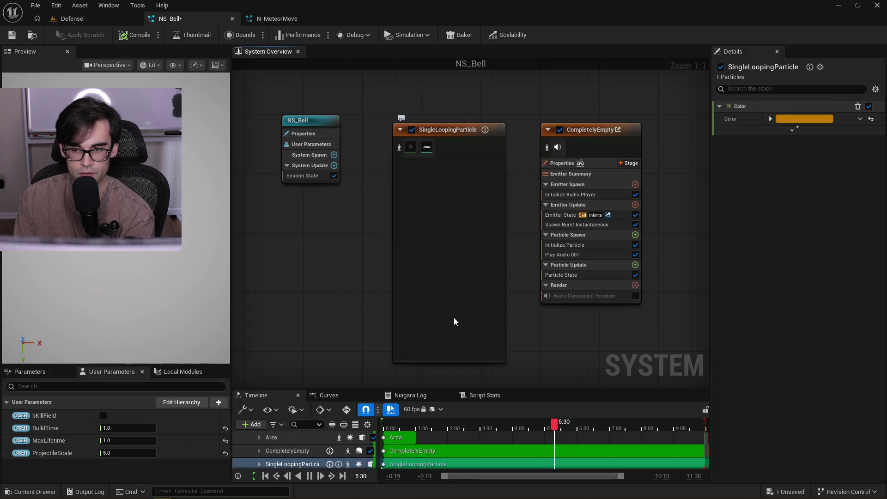
Step through Dynamic Material Parameters and Scale Mesh Size to Mesh Renderer's MI_GeneratedWaves override entry
click(453, 323)
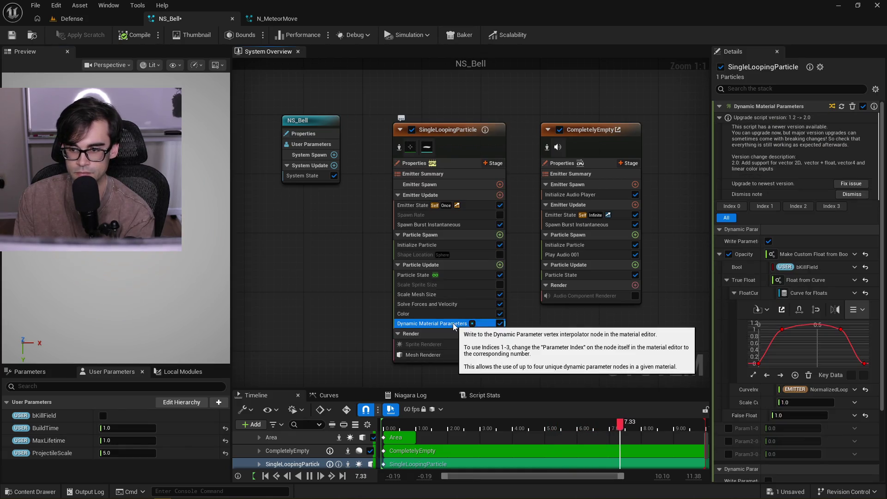
click(464, 295)
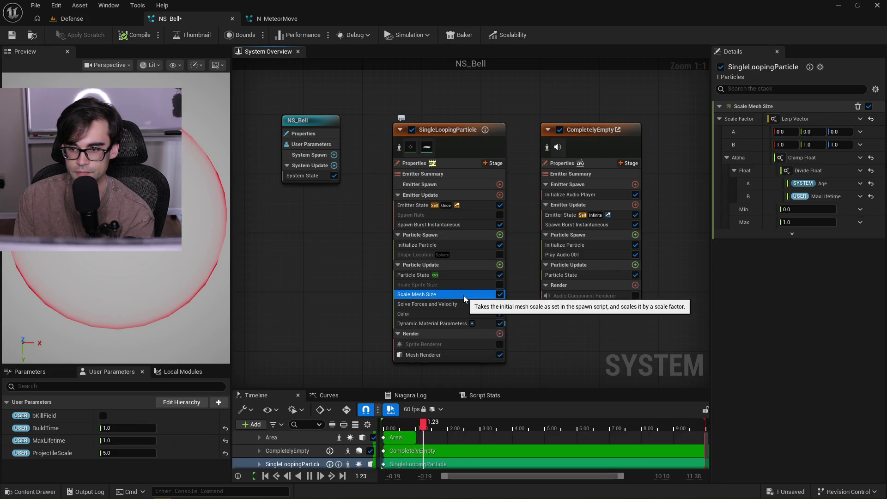
click(447, 358)
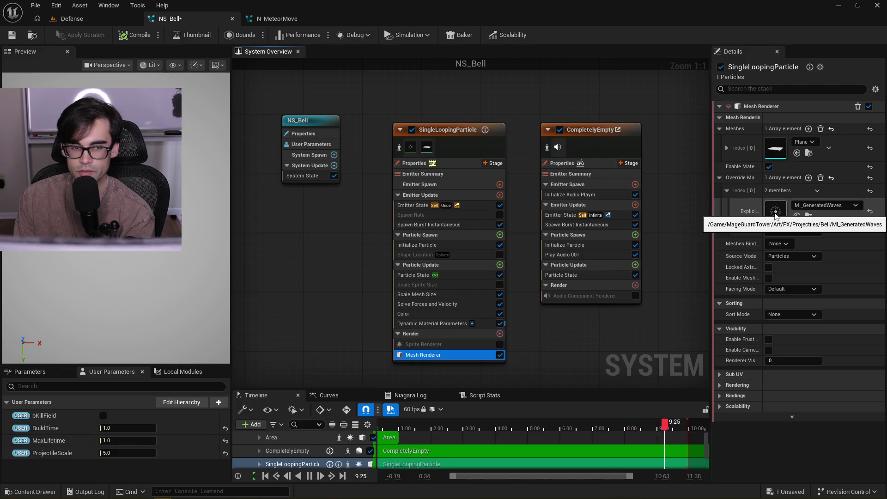
click(775, 215)
Open MI_GeneratedWaves and its parent M_GeneratedWavesDistorted, moving that editor into a separate right-hand window
double_click(775, 214)
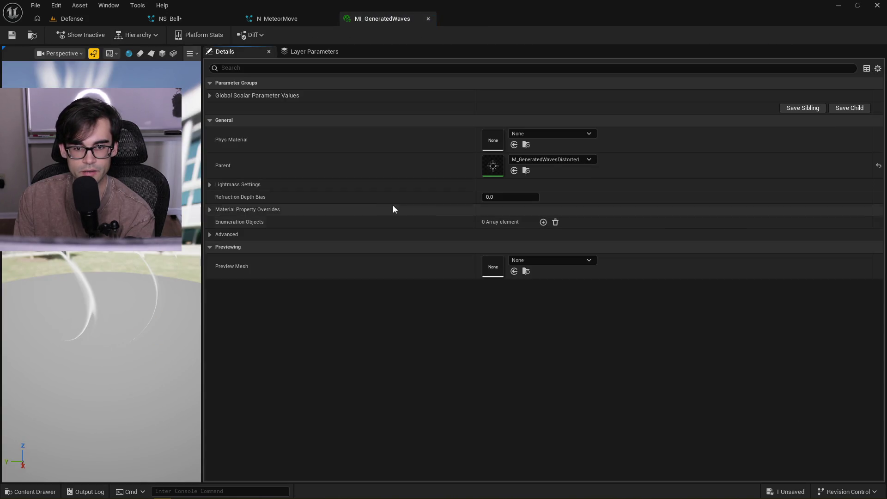
double_click(494, 170)
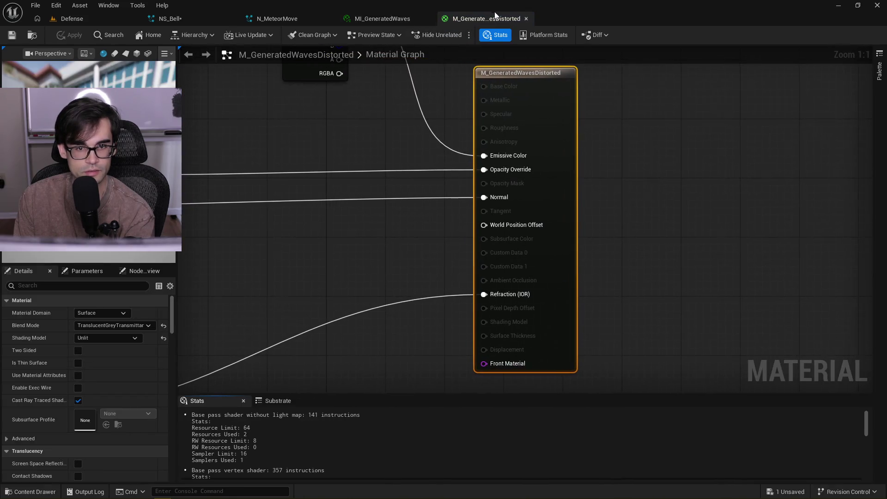
mouse_move(488, 21)
mouse_down()
mouse_move(639, 126)
mouse_move(641, 162)
mouse_move(679, 162)
mouse_move(734, 250)
mouse_move(884, 250)
mouse_up()
click(649, 138)
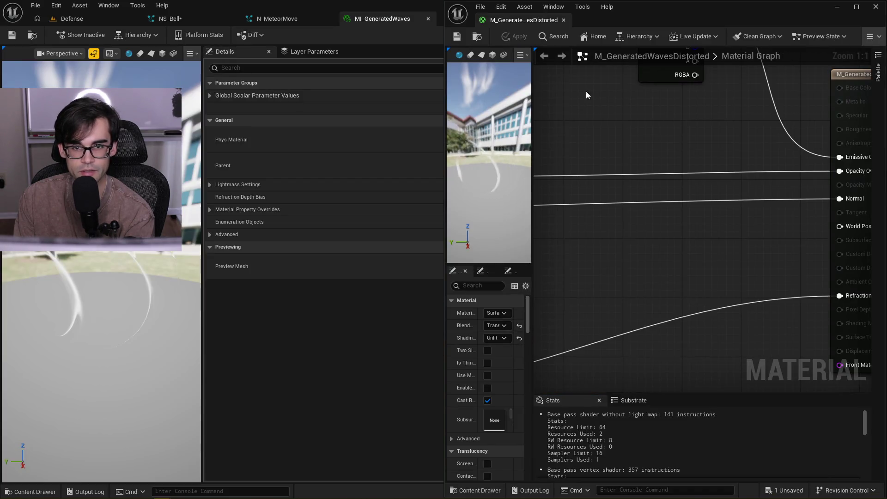
click(170, 18)
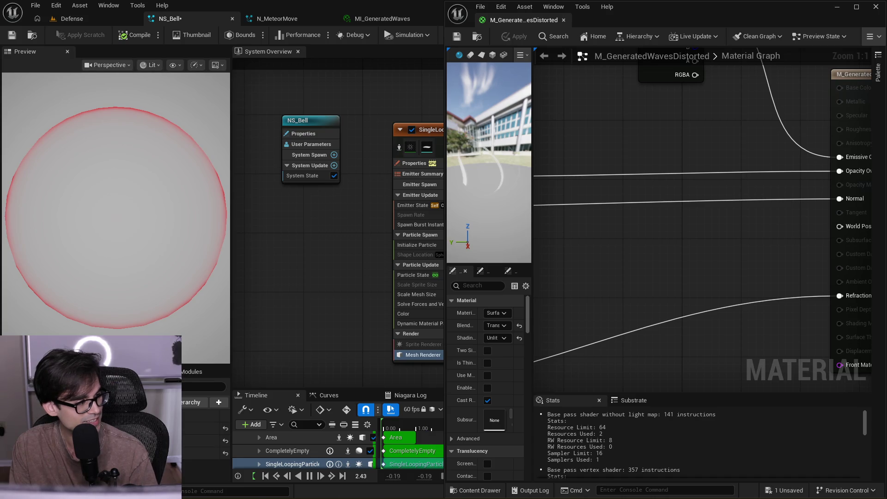
Bring the Thickness node into view and set its default value to 80
mouse_move(87, 213)
mouse_down()
mouse_move(130, 240)
mouse_move(134, 208)
mouse_up()
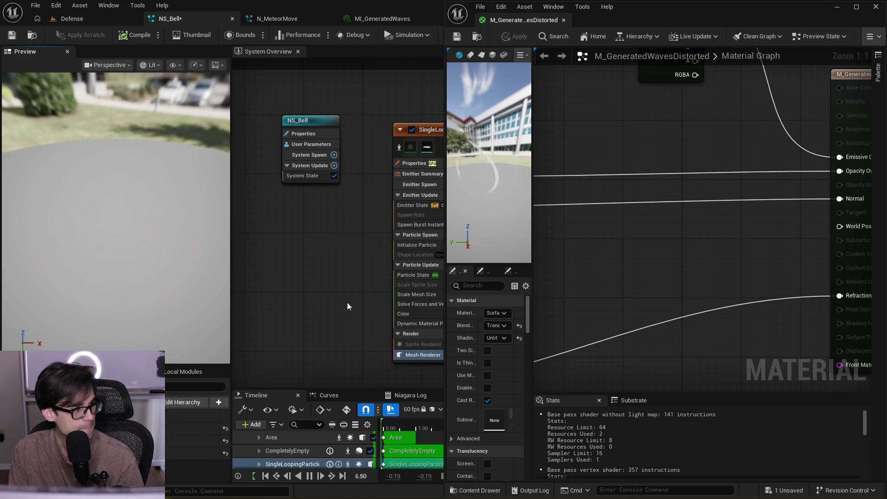
scroll(642, 160, down, 5)
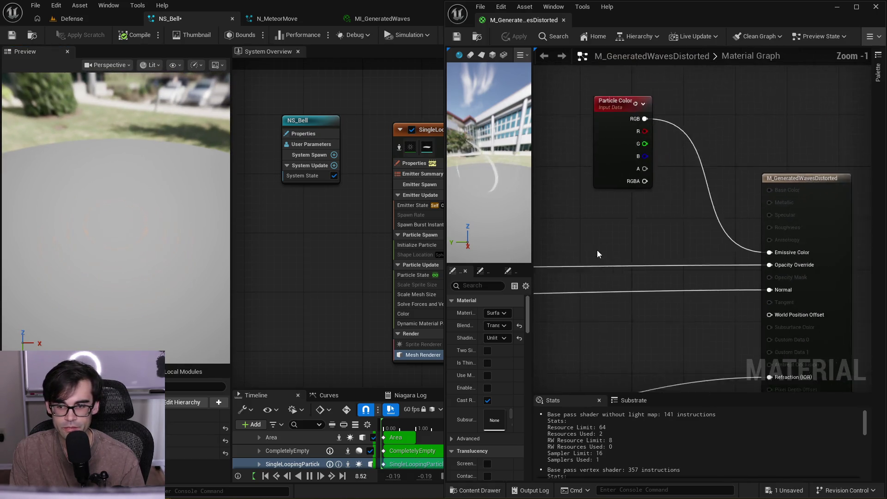
scroll(709, 211, up, 3)
mouse_move(706, 202)
mouse_down()
mouse_move(739, 165)
mouse_move(805, 162)
mouse_up()
mouse_move(714, 225)
mouse_down()
mouse_move(844, 183)
mouse_move(864, 186)
mouse_up()
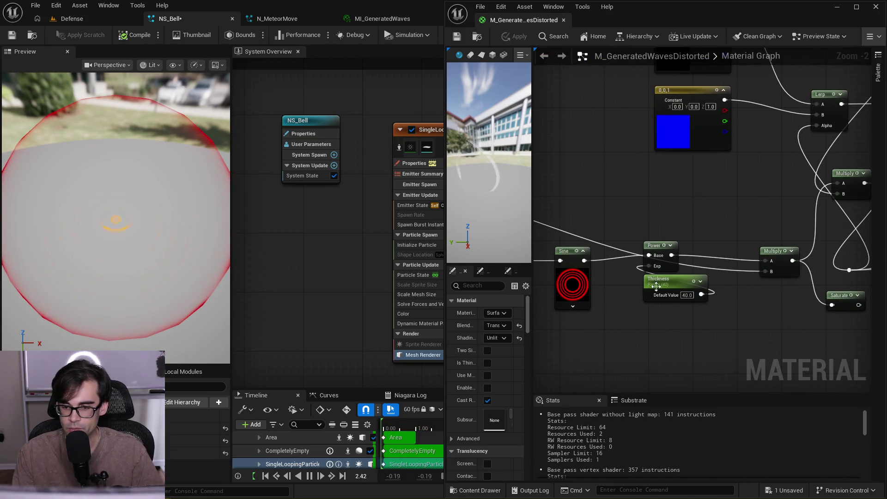
scroll(690, 301, up, 2)
click(683, 292)
text(80)
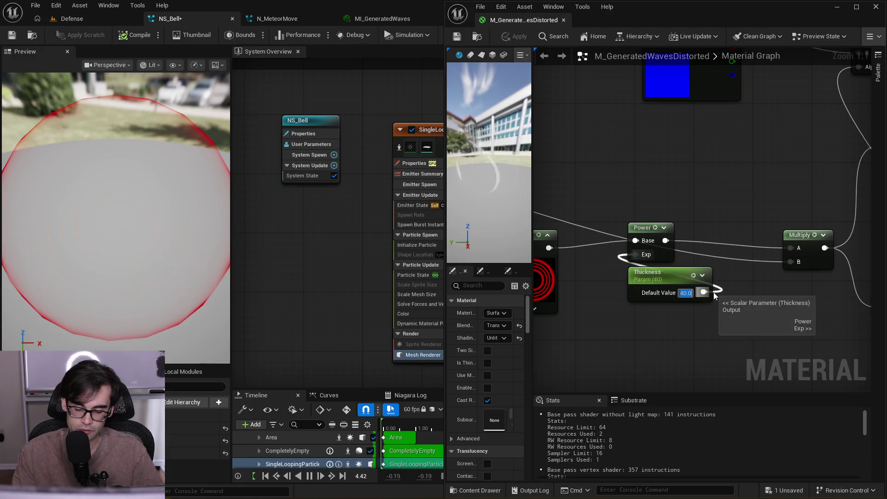
key(Return)
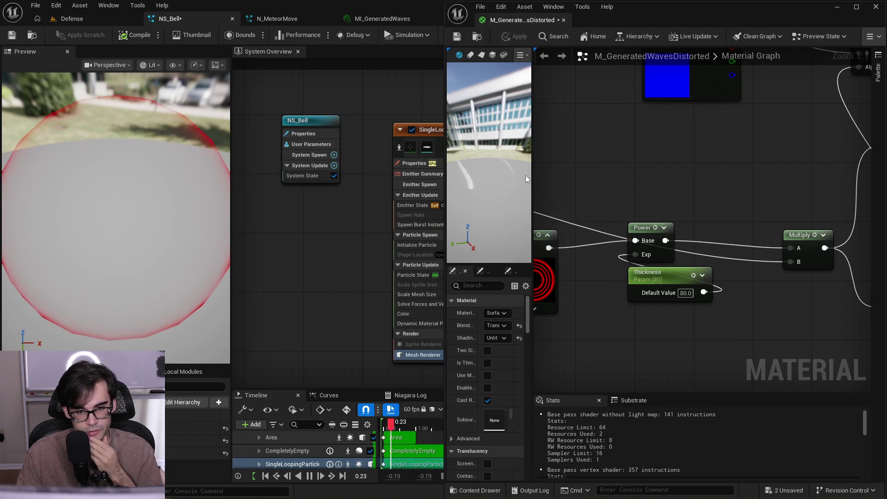
Change the Thickness default to 160 and apply the material
drag(464, 182, 490, 173)
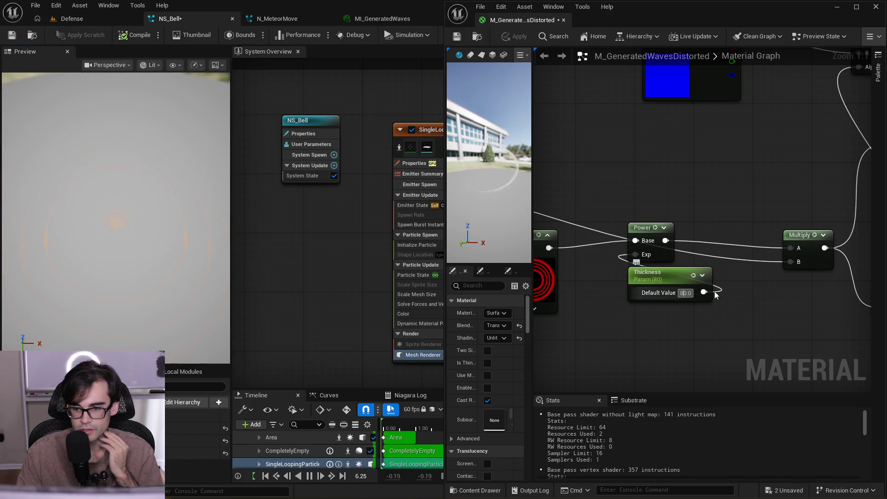
key(BackSpace)
text(16)
key(Return)
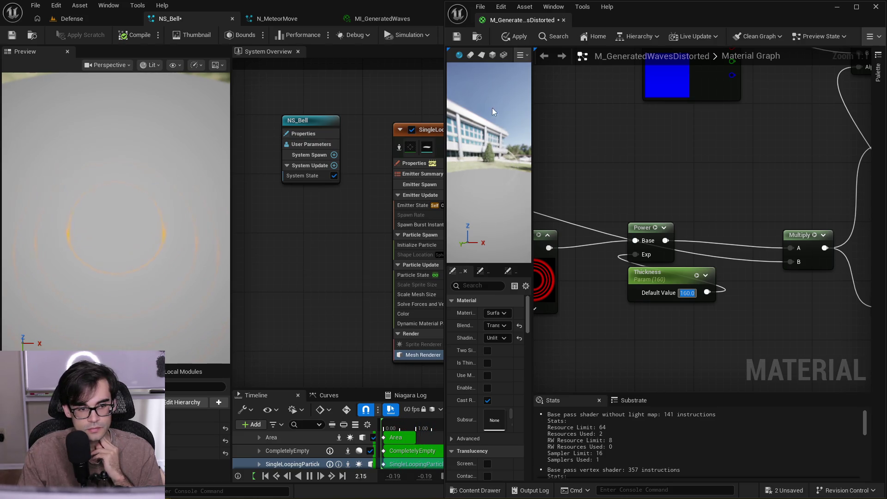
click(520, 38)
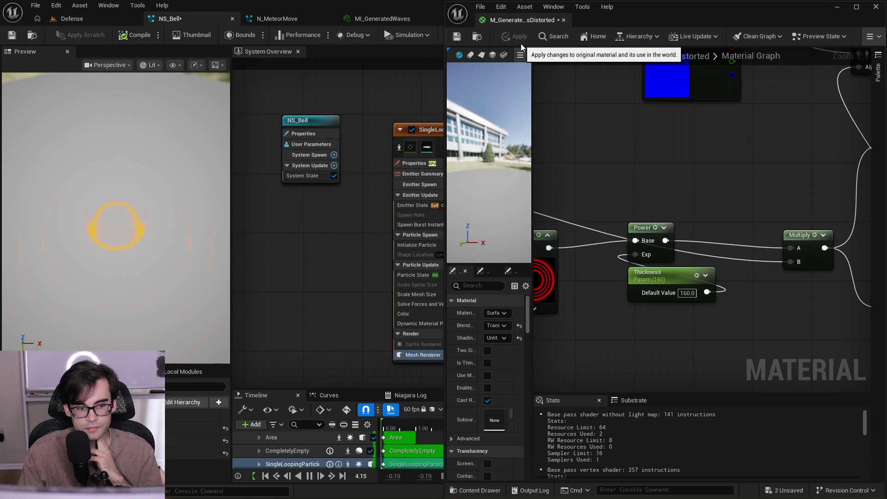
Try a Thickness default of 1000 and apply it
mouse_move(676, 295)
mouse_down()
mouse_move(798, 258)
mouse_move(742, 259)
mouse_up()
text(1000)
key(Return)
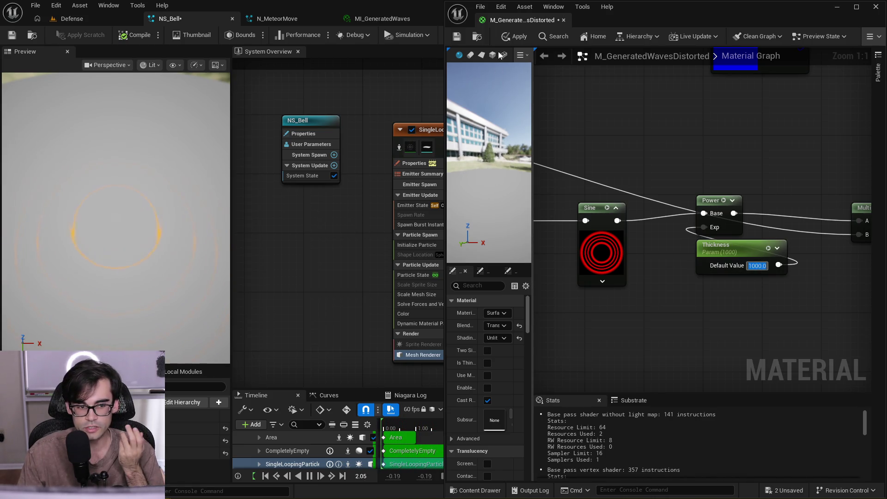
click(522, 37)
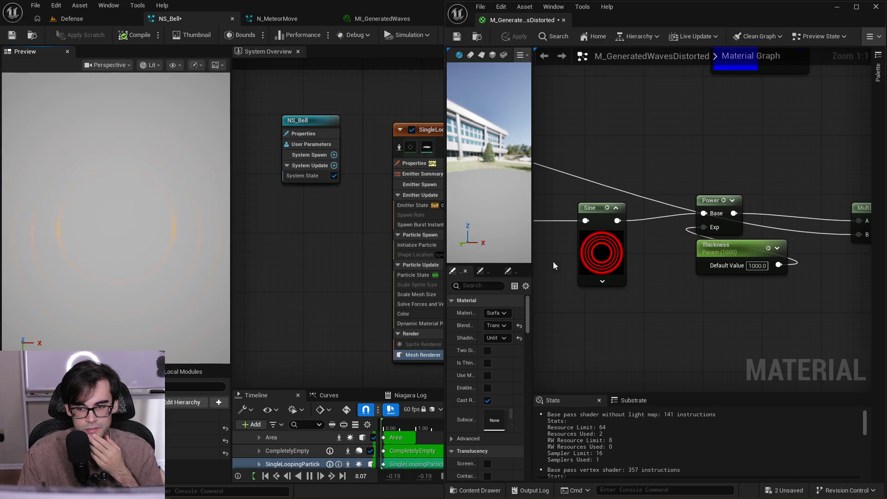
Set the Thickness default to 40000 and apply the material
click(753, 265)
text(40)
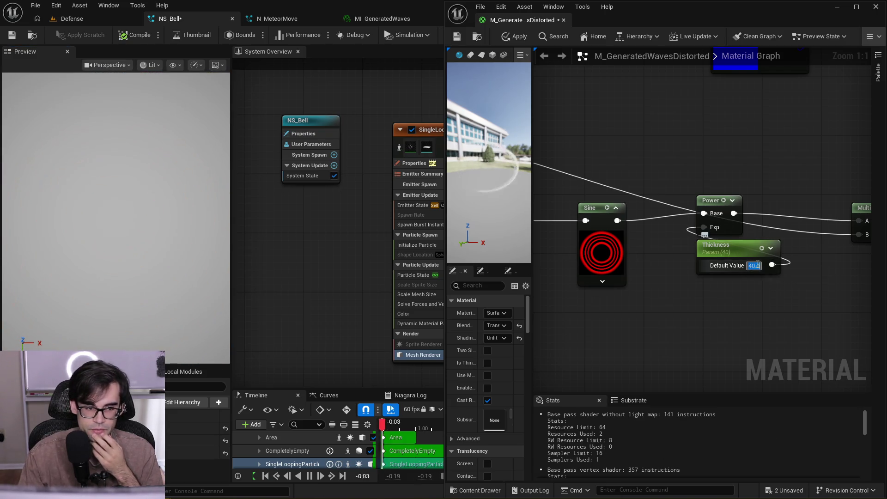
key(Return)
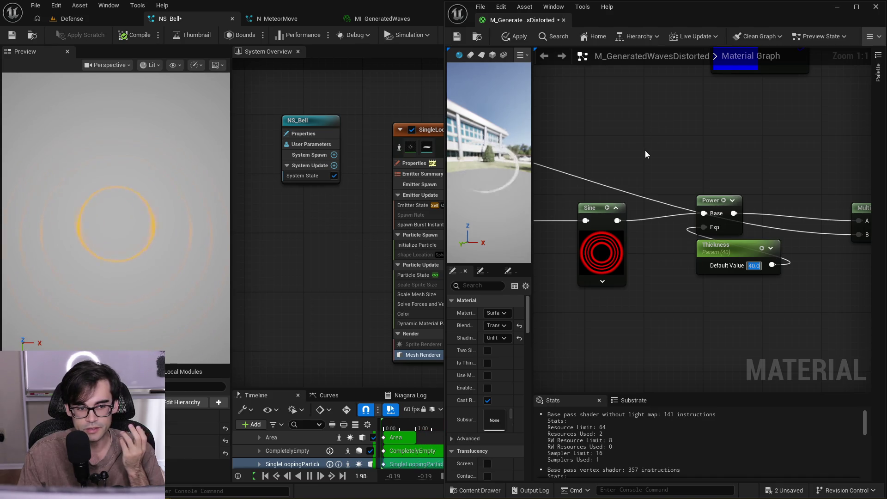
text(40000)
key(Return)
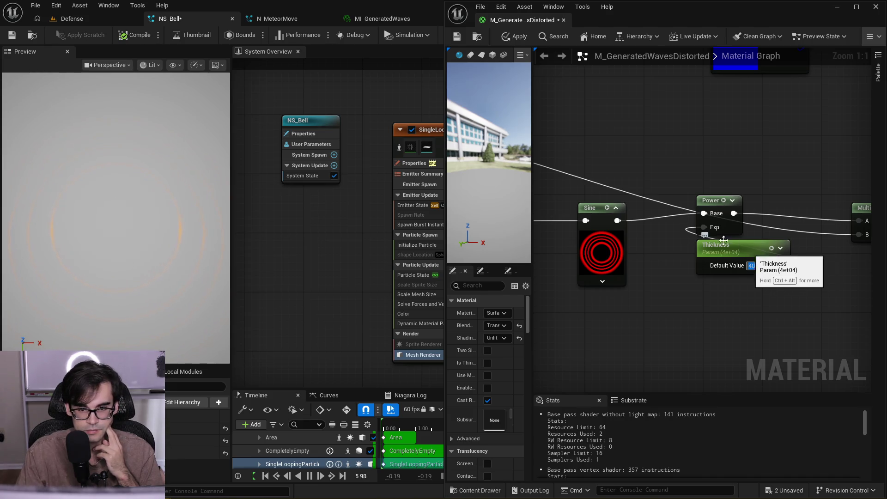
click(509, 40)
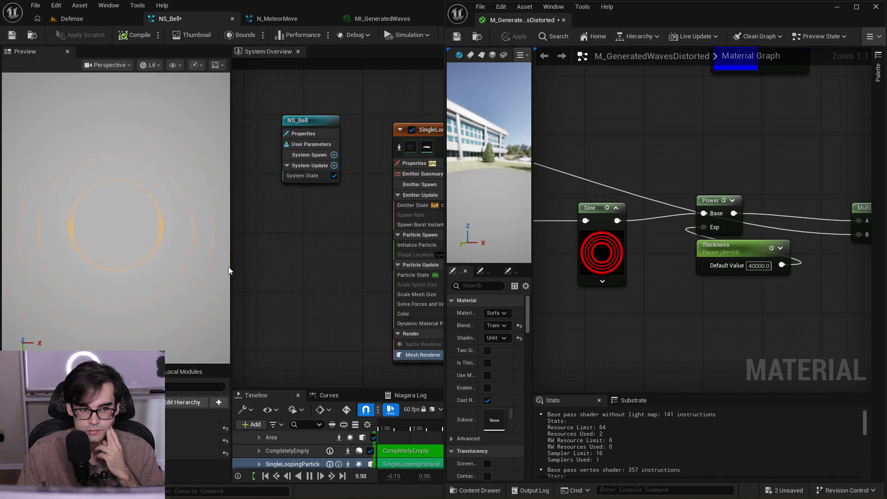
Save the wave material, dock its editor, and switch to MI_GeneratedWaves
drag(482, 198, 520, 203)
scroll(688, 211, down, 5)
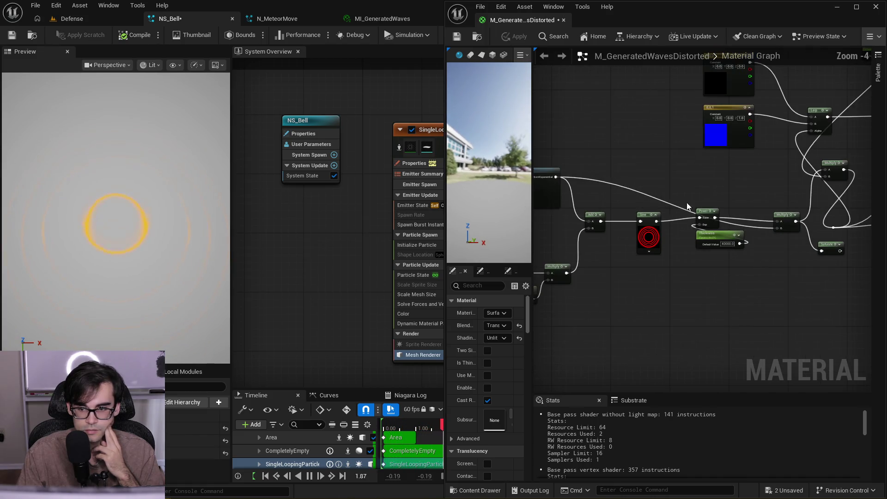
click(457, 36)
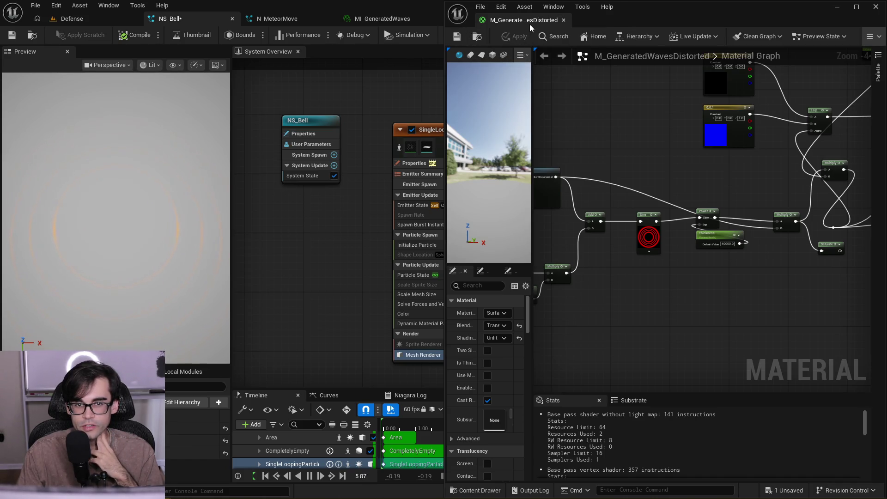
mouse_move(529, 24)
mouse_down()
mouse_move(494, 54)
mouse_move(453, 20)
mouse_up()
click(384, 20)
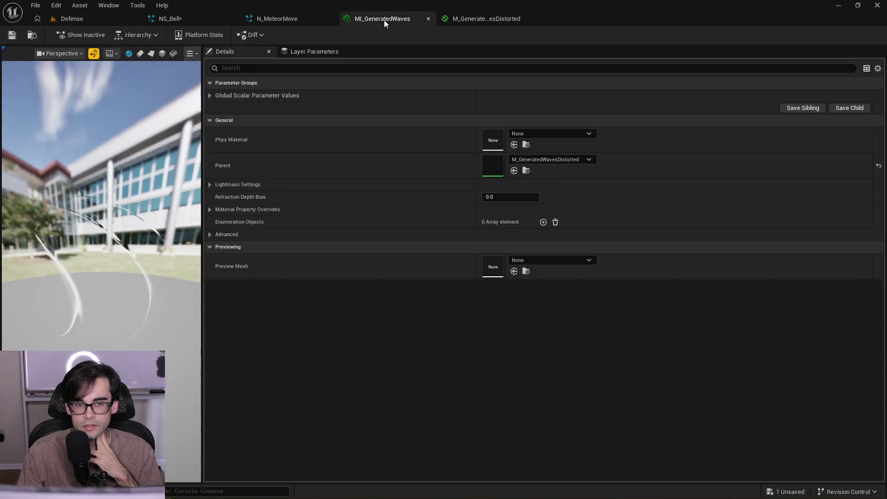
Reveal the instance's Refraction, Speed and Thickness parameters and place its window beside the main editor
click(210, 95)
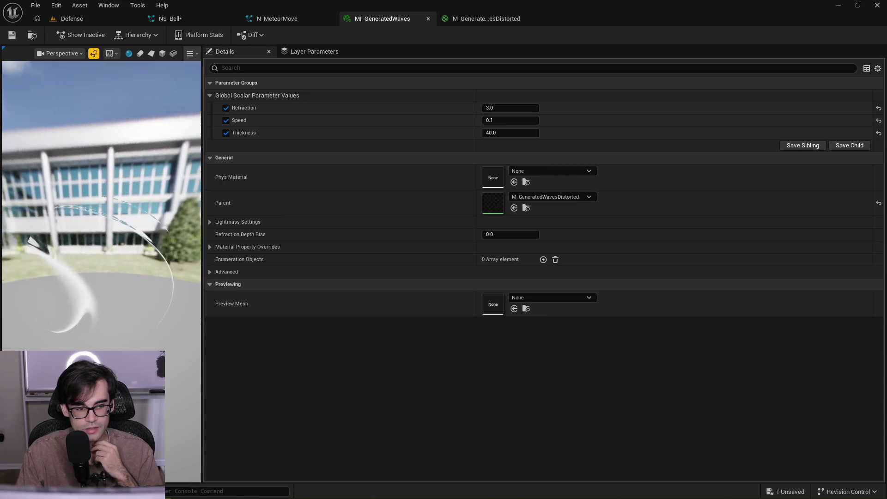
mouse_move(388, 19)
mouse_down()
mouse_move(873, 223)
mouse_move(575, 154)
mouse_move(733, 150)
mouse_move(885, 189)
mouse_up()
click(708, 23)
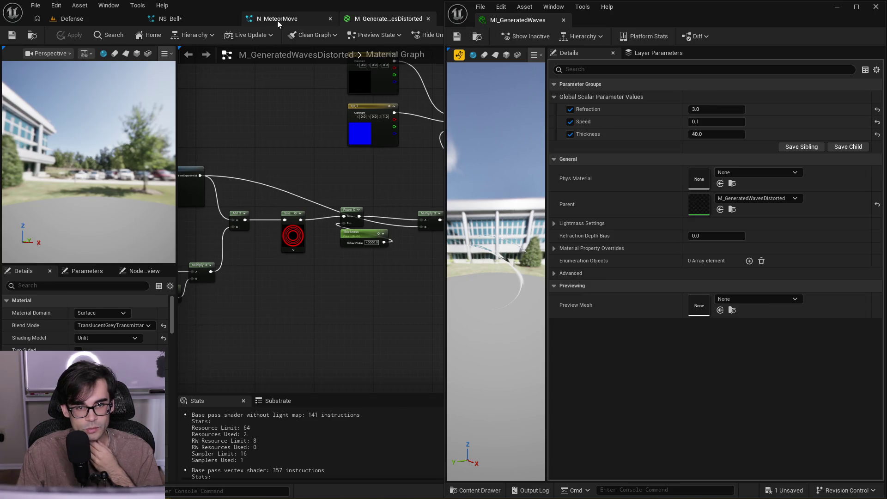
click(277, 20)
click(367, 13)
drag(137, 167, 74, 169)
With NS_Bell showing, try Thickness overrides of 600 and then 4
click(185, 19)
text(600)
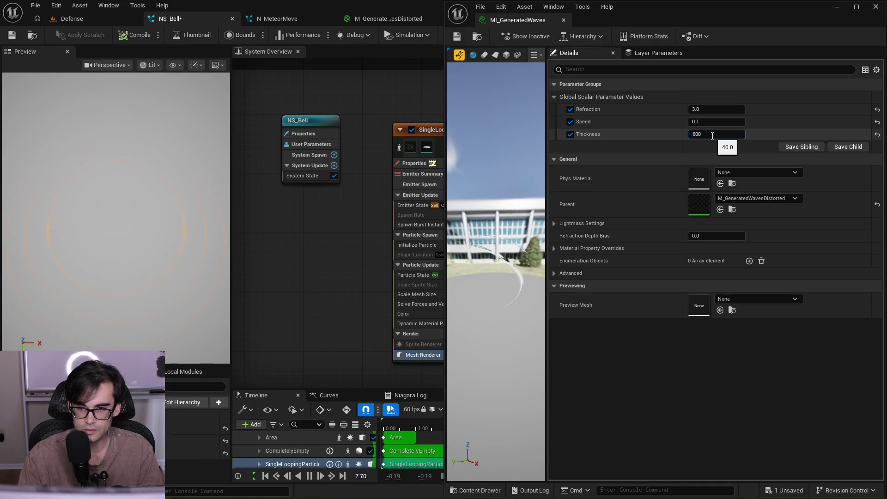
key(Return)
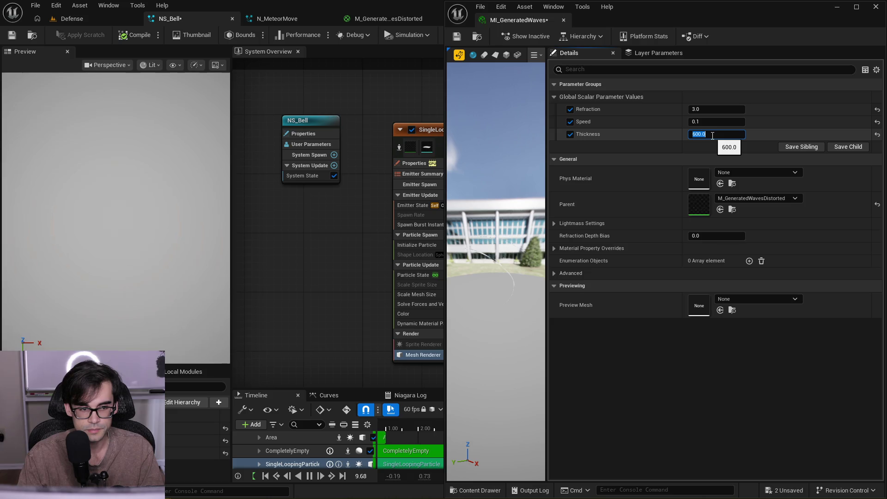
click(159, 216)
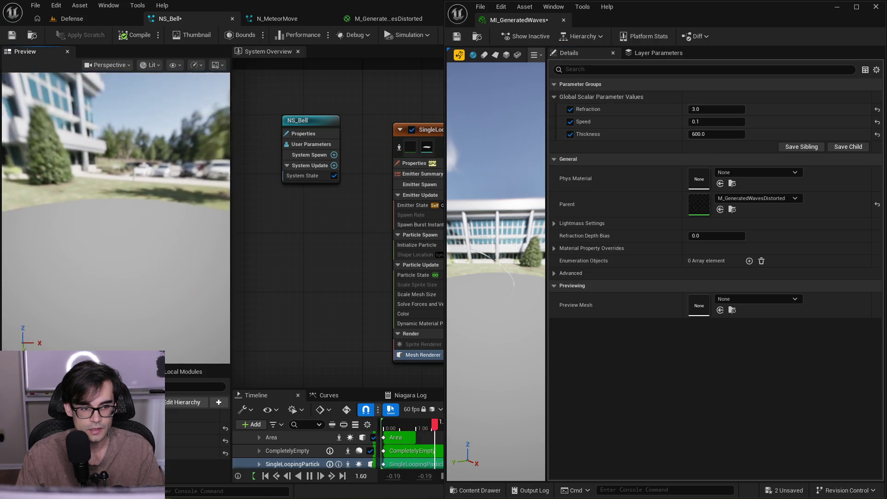
click(701, 134)
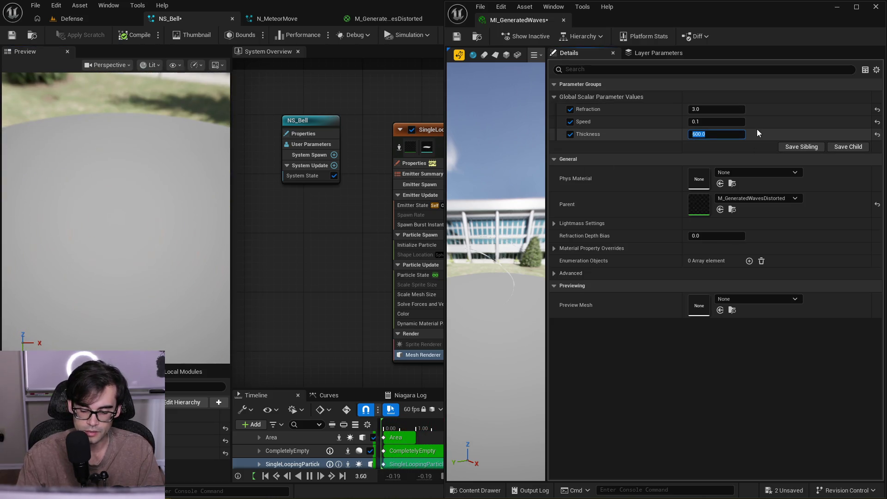
text(4)
key(Return)
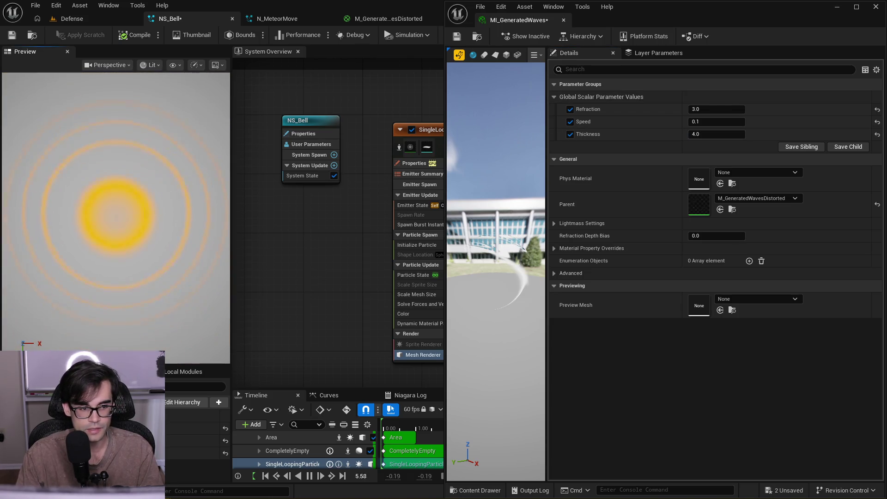
Set the Thickness override to 2 and view the thinner rings from above
drag(126, 237, 137, 261)
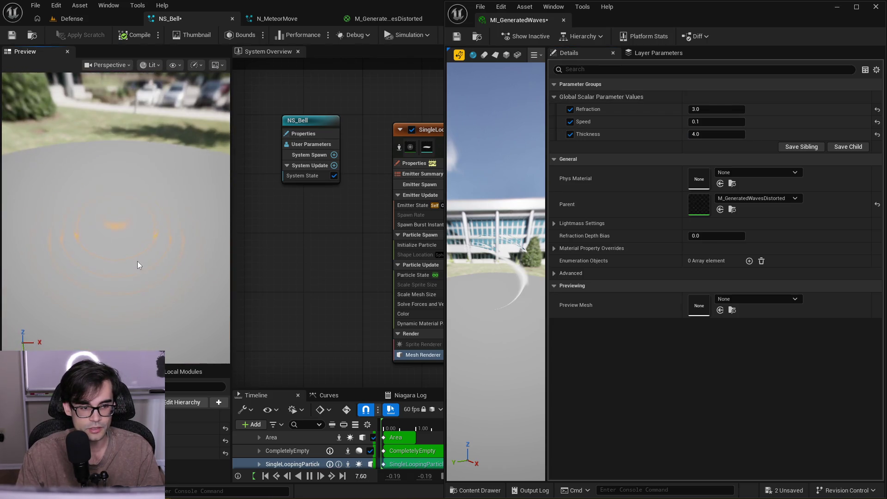
click(709, 134)
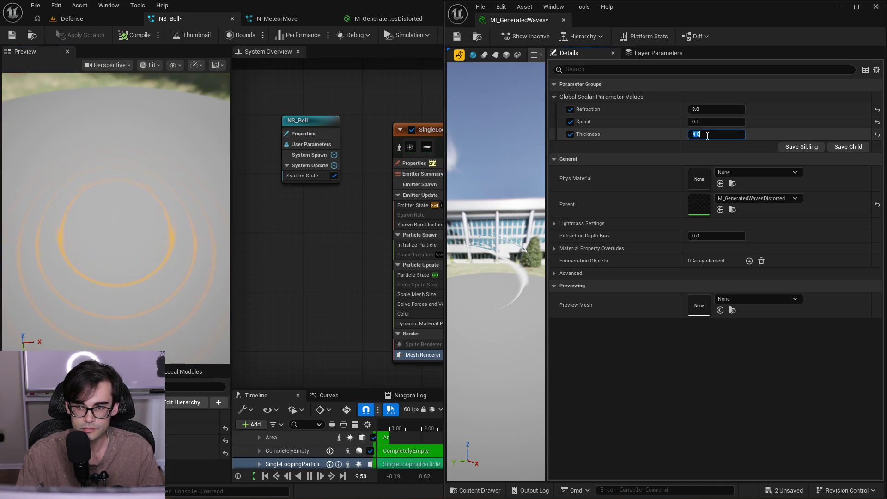
text(2)
key(Return)
mouse_move(165, 196)
mouse_down()
mouse_move(165, 217)
mouse_move(181, 185)
mouse_up()
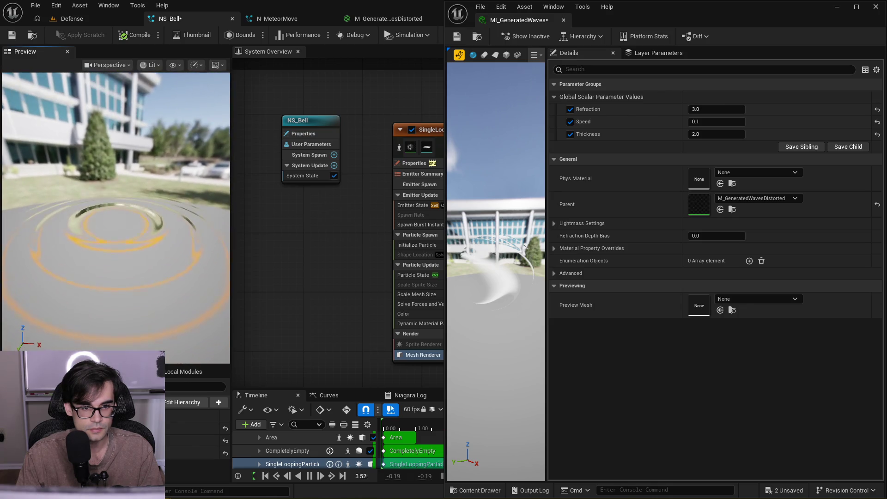
scroll(277, 254, down, 5)
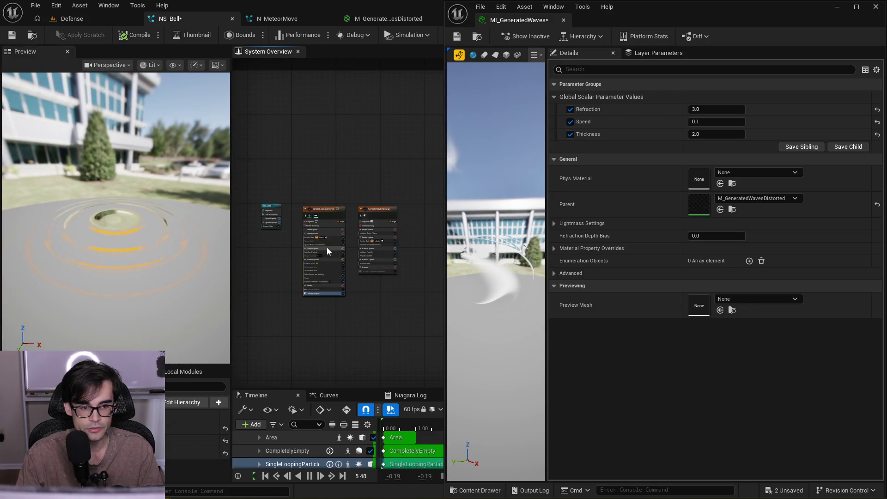
Move the Area emitter node next to CompletelyEmpty and frame it in the overview
scroll(320, 245, up, 5)
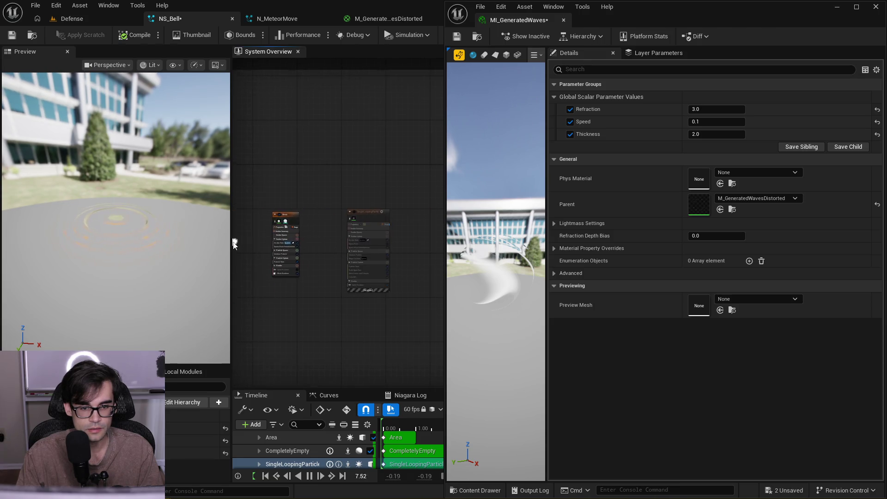
mouse_move(277, 183)
mouse_down()
mouse_move(387, 190)
mouse_move(306, 178)
mouse_move(434, 150)
mouse_move(350, 159)
mouse_up()
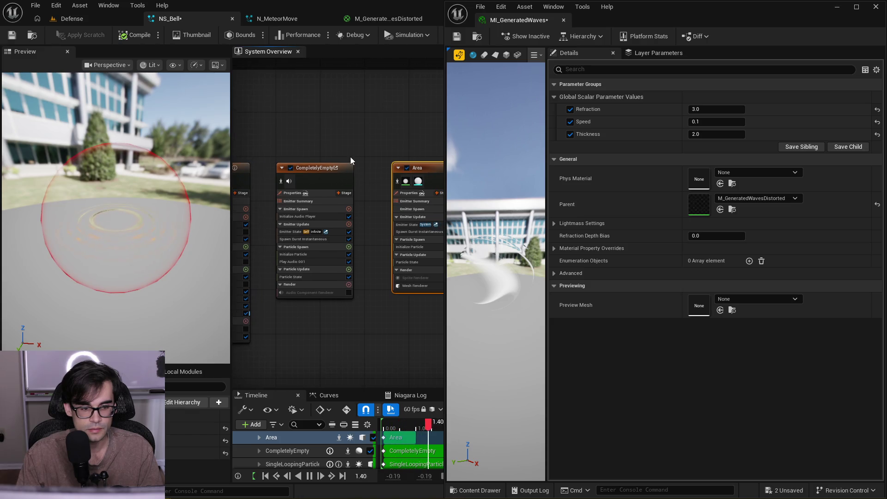
drag(413, 173, 385, 173)
mouse_move(322, 133)
mouse_down()
mouse_move(396, 133)
mouse_move(389, 137)
mouse_up()
scroll(389, 137, down, 2)
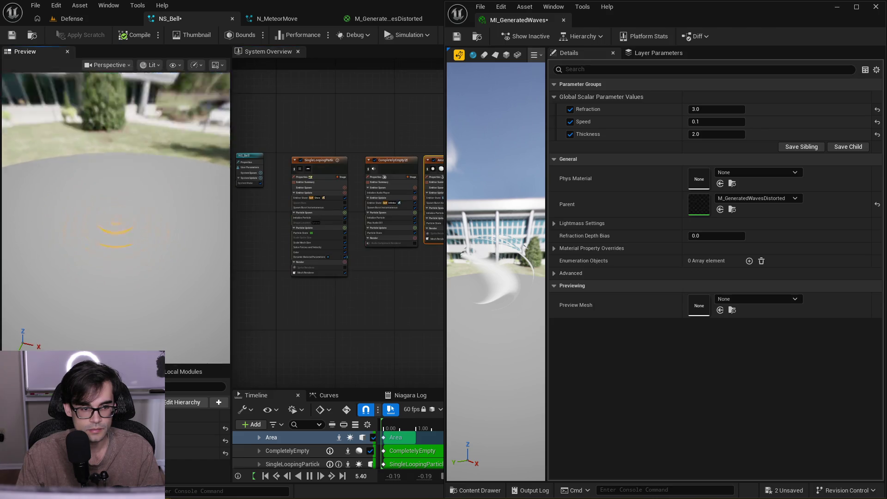
key(f)
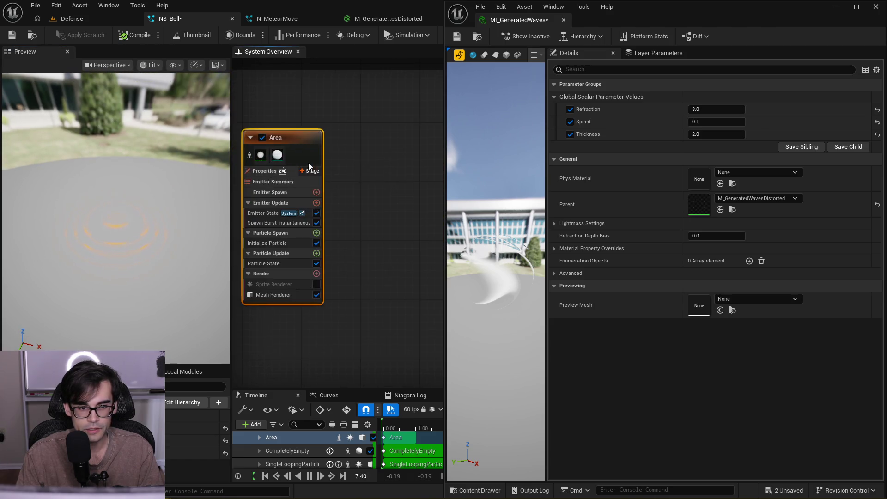
Level the preview camera on the ring and save the MI_GeneratedWaves instance
drag(219, 211, 217, 185)
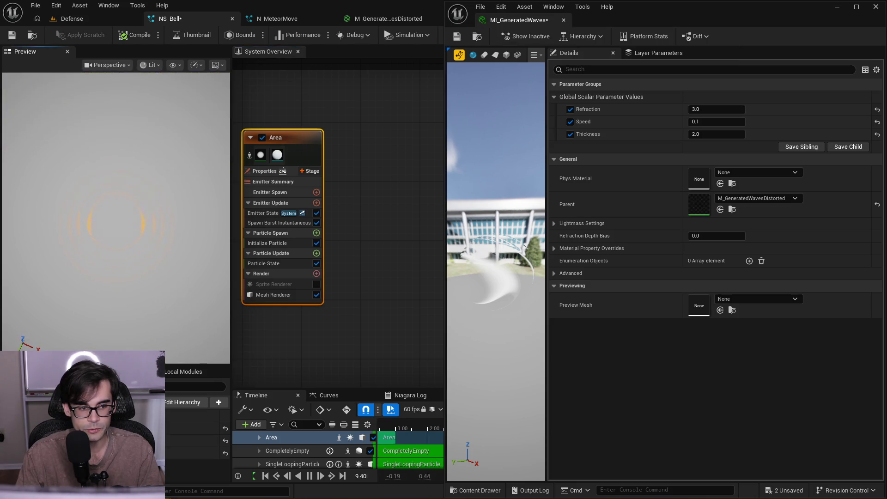
mouse_move(158, 218)
mouse_down()
mouse_move(158, 254)
mouse_move(158, 220)
mouse_up()
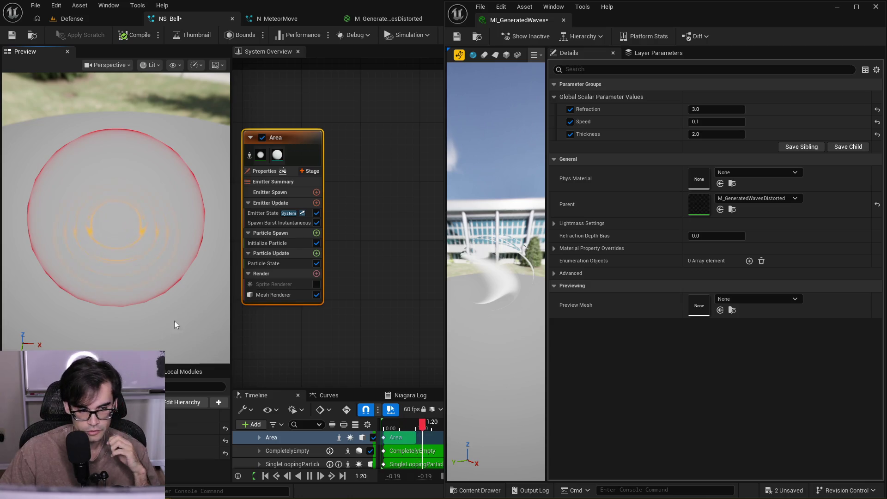
drag(170, 330, 172, 258)
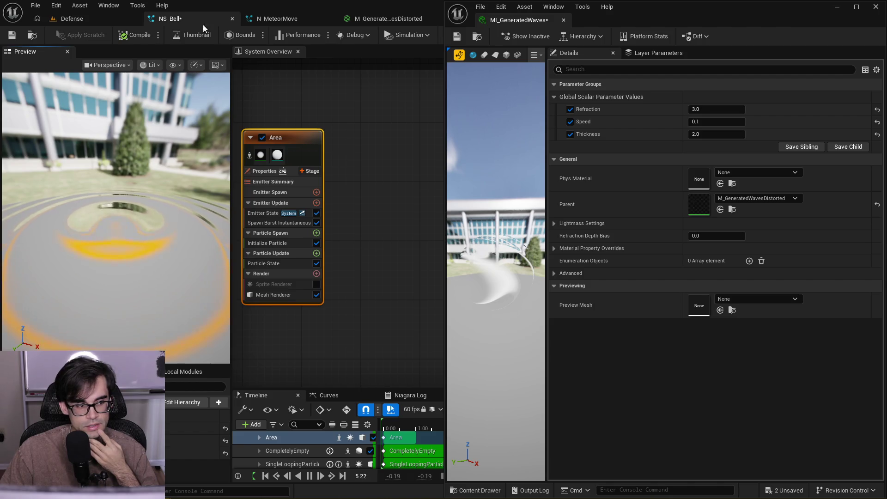
click(14, 38)
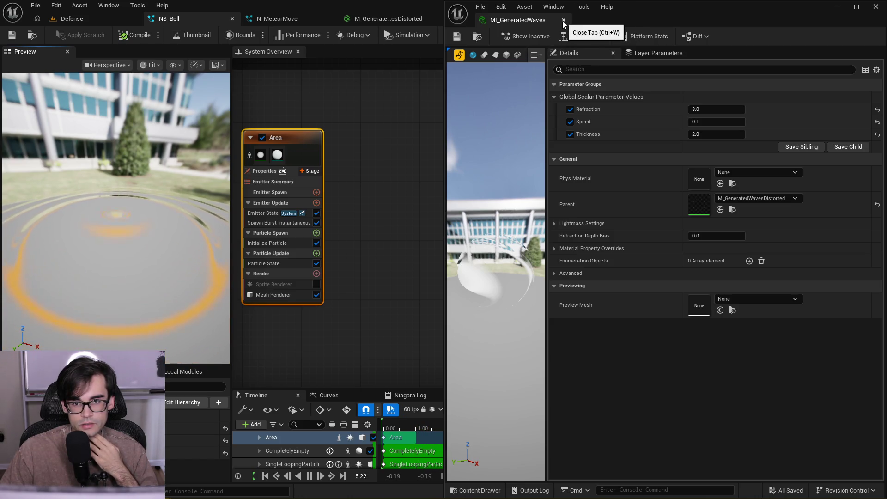
Dock MI_GeneratedWaves as a main-editor tab and return to NS_Bell, looking down at the shockwave
mouse_move(529, 26)
mouse_down()
mouse_move(452, 26)
mouse_move(457, 18)
mouse_up()
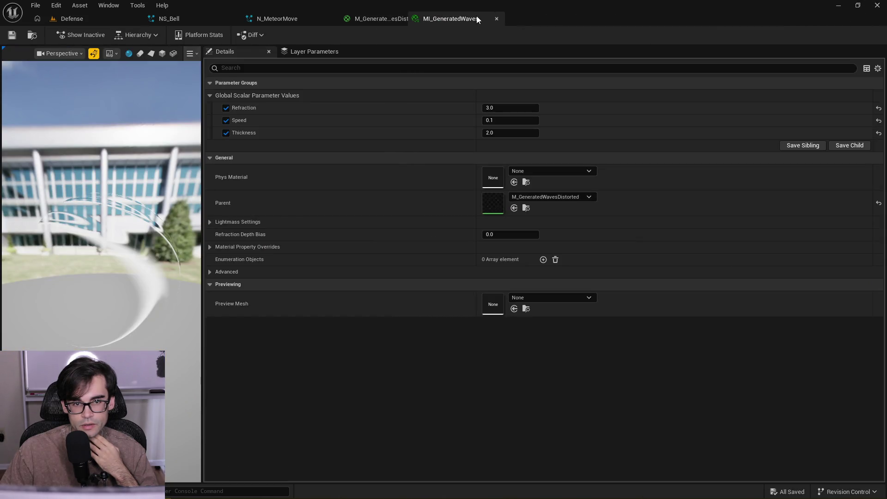
click(290, 20)
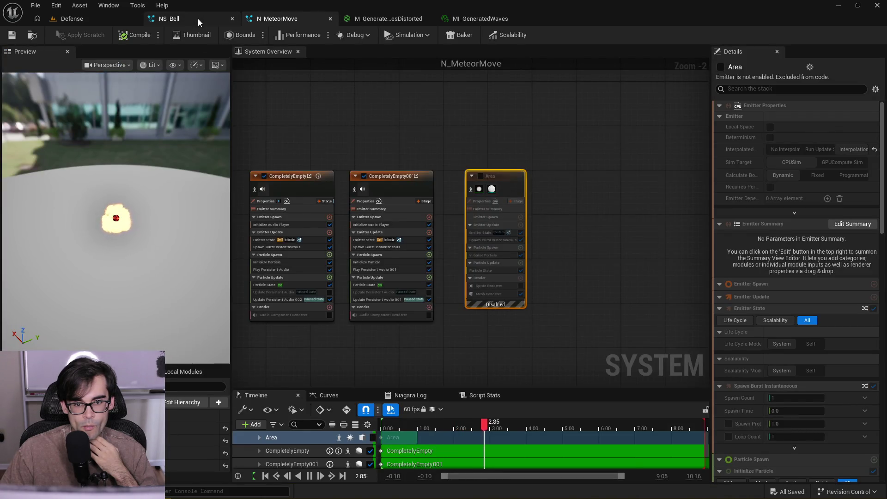
click(198, 18)
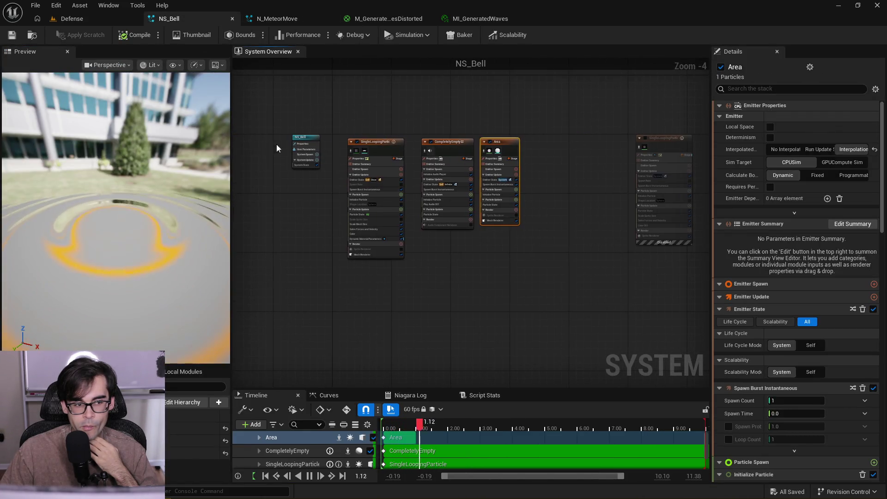
drag(137, 156, 148, 222)
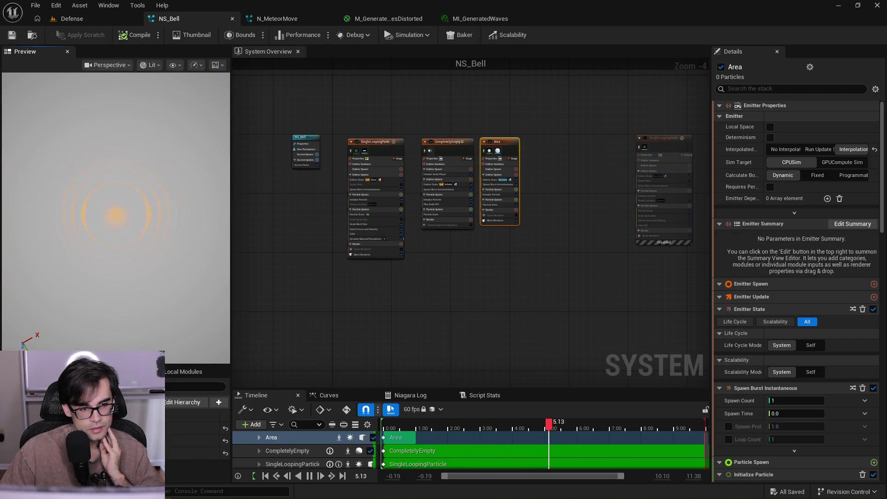
scroll(508, 200, up, 4)
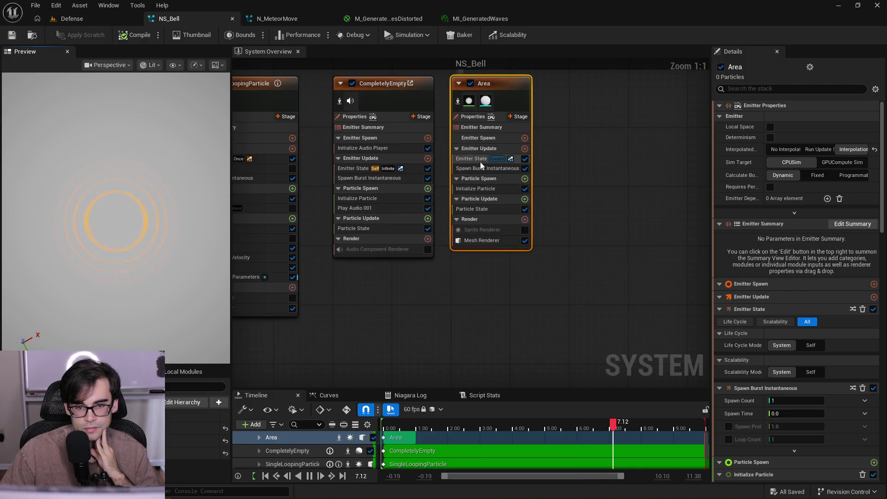
Uncheck Kill Particles When Lifetime Has Elapsed in Area's Particle State, then save NS_Bell
click(473, 160)
click(476, 169)
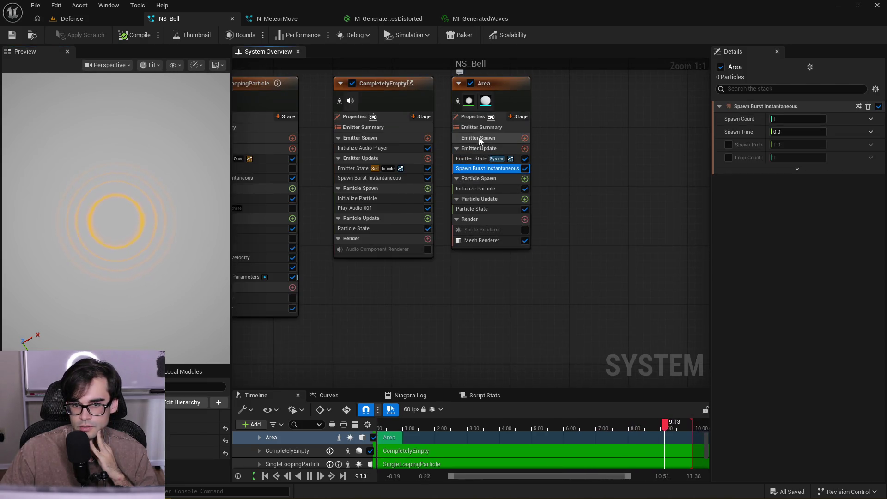
click(466, 212)
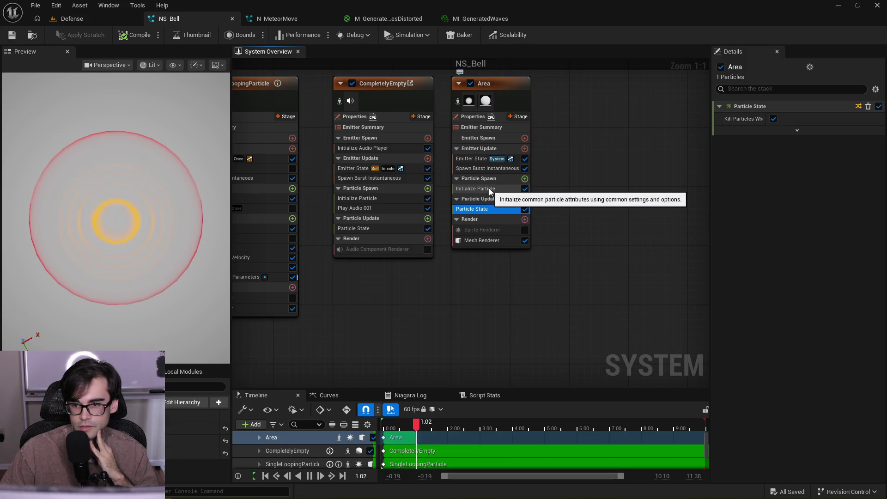
click(773, 120)
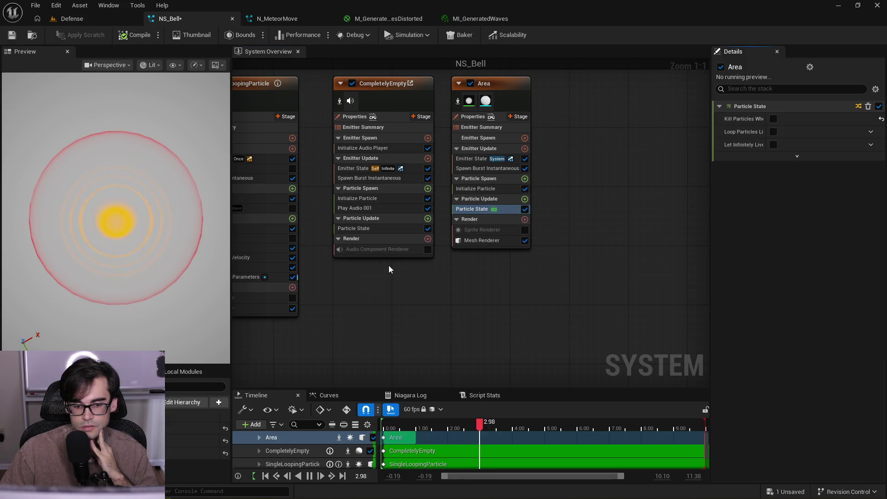
drag(166, 203, 165, 237)
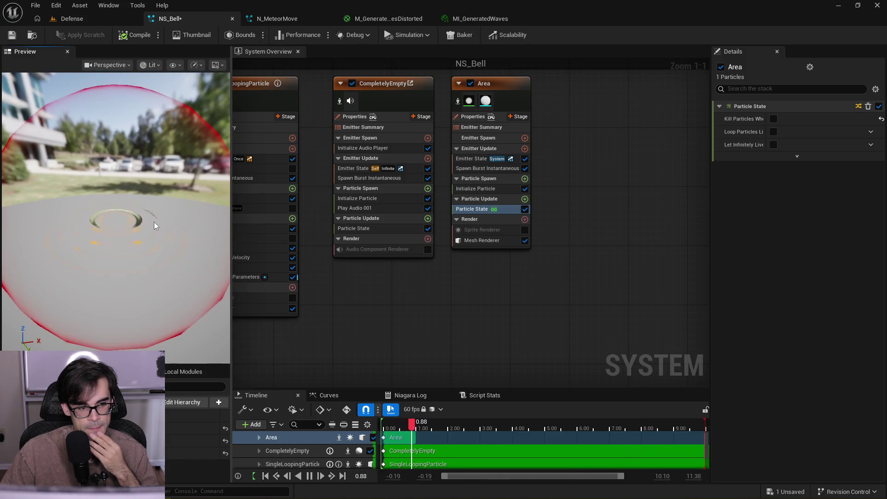
mouse_move(153, 222)
mouse_down()
mouse_move(154, 247)
mouse_move(163, 208)
mouse_up()
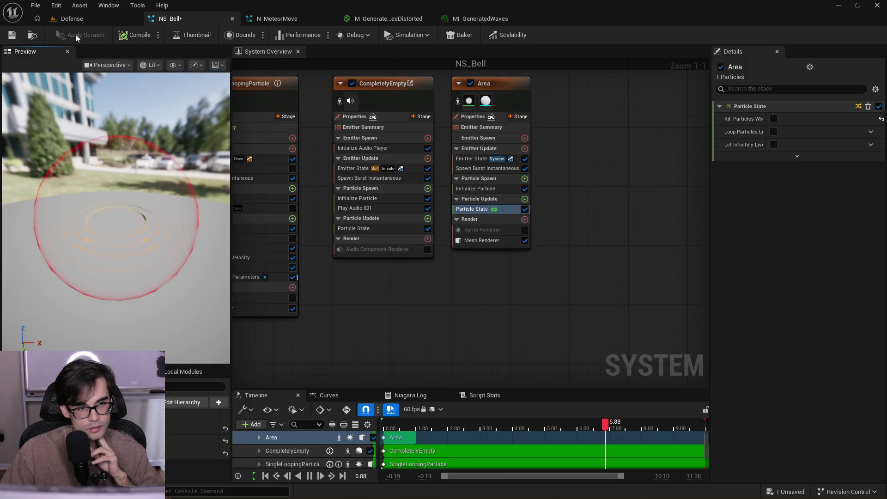
click(16, 37)
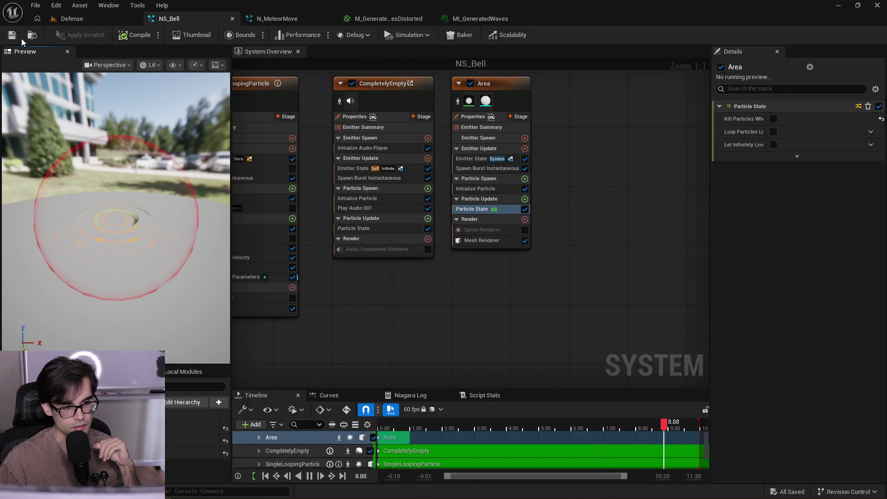
Orbit the preview to inspect the shockwave ripple rings from several angles
drag(135, 217, 135, 250)
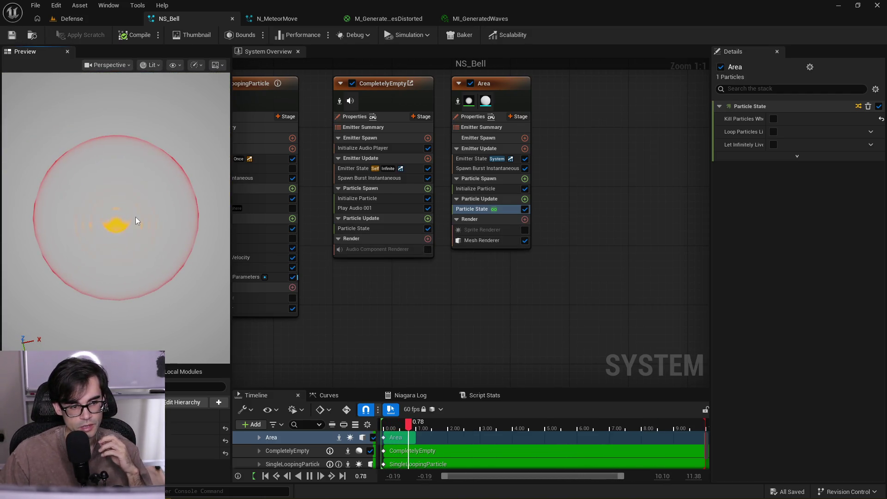
drag(199, 191, 198, 148)
drag(126, 240, 53, 236)
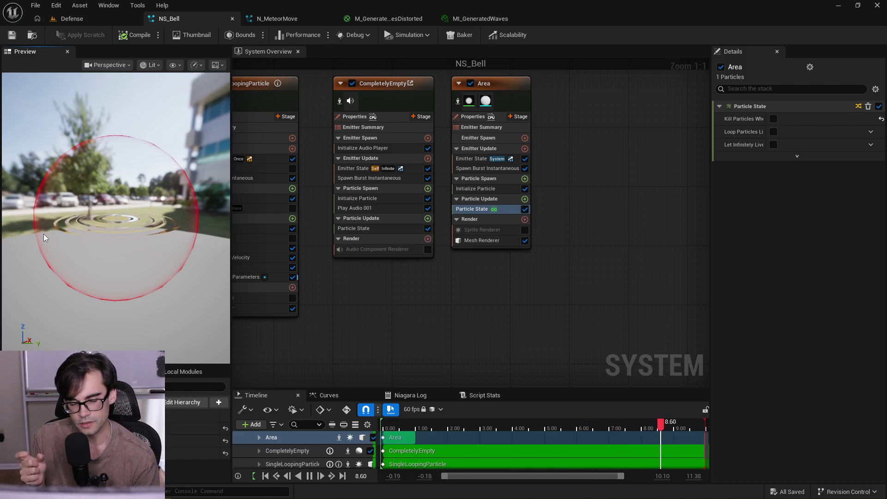
drag(164, 190, 145, 225)
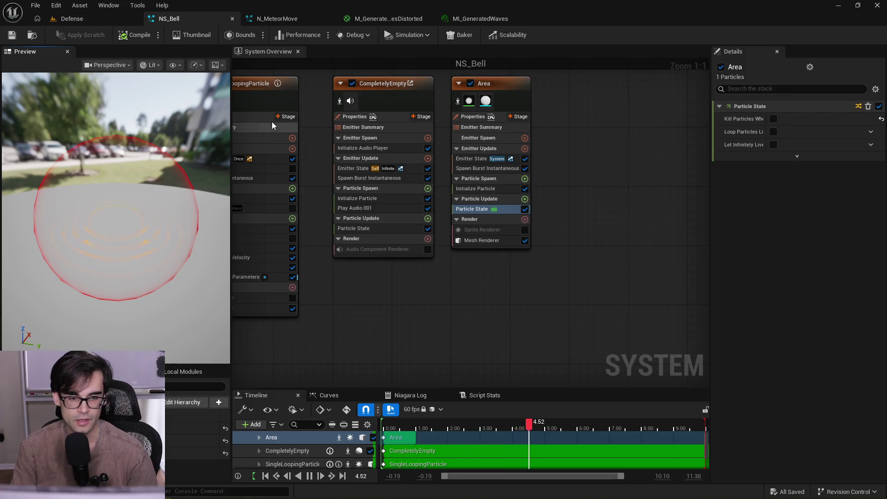
scroll(323, 134, down, 3)
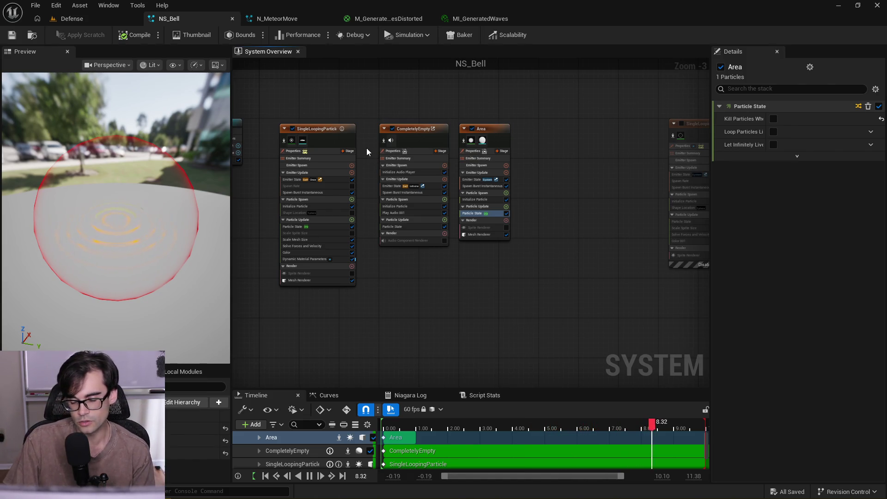
scroll(378, 172, up, 3)
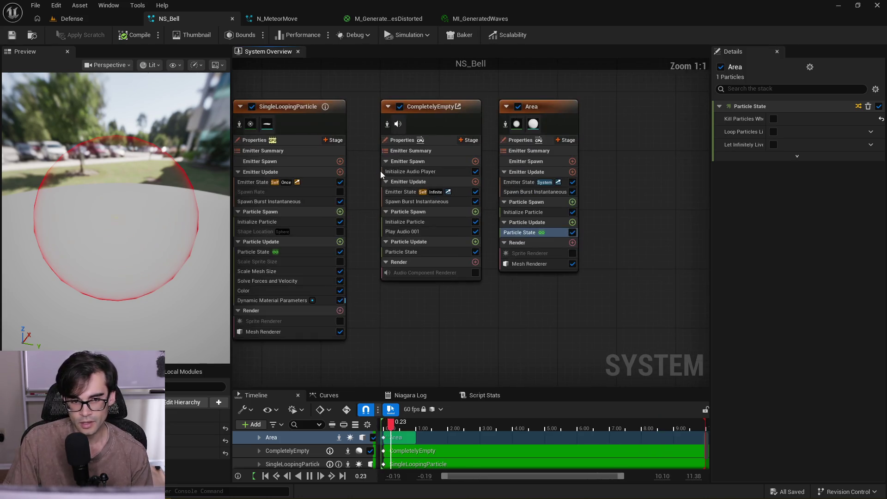
Shift the CompletelyEmpty and Area nodes slightly left and save NS_Bell with Ctrl+S
mouse_move(382, 108)
mouse_down()
mouse_move(559, 306)
mouse_move(606, 334)
mouse_up()
mouse_move(455, 117)
mouse_down()
mouse_move(391, 116)
mouse_move(463, 115)
mouse_up()
click(401, 98)
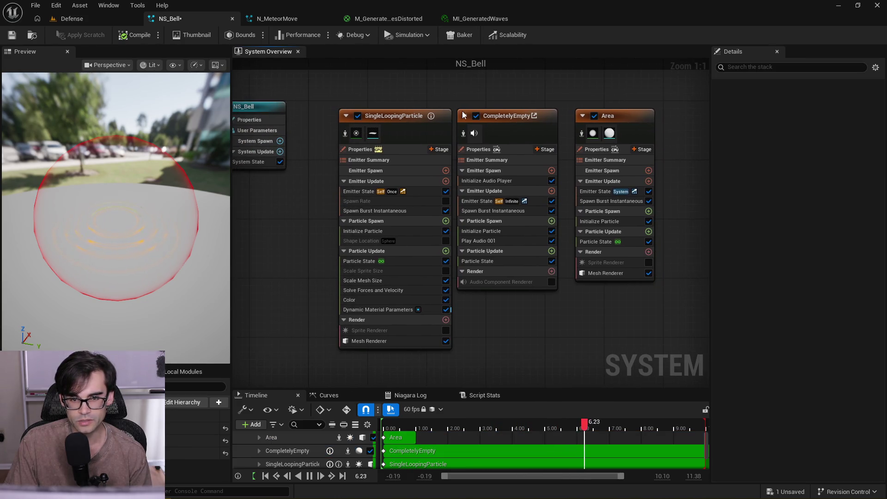
key(ctrl+s)
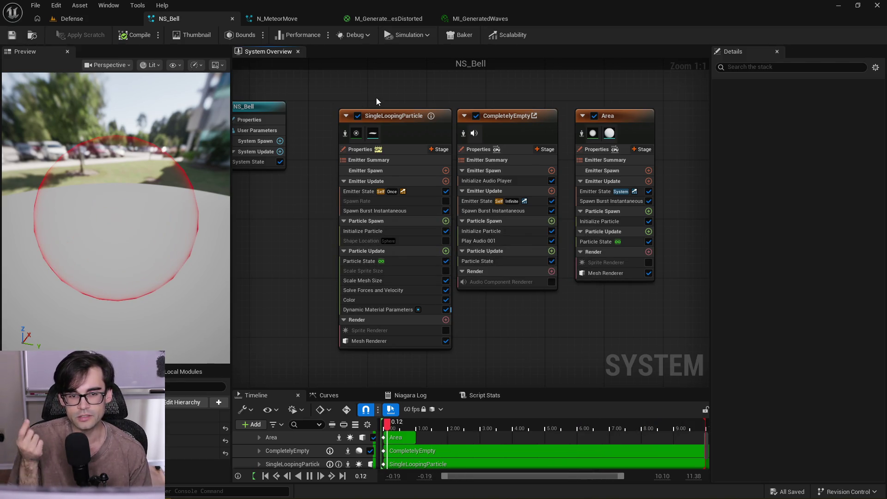
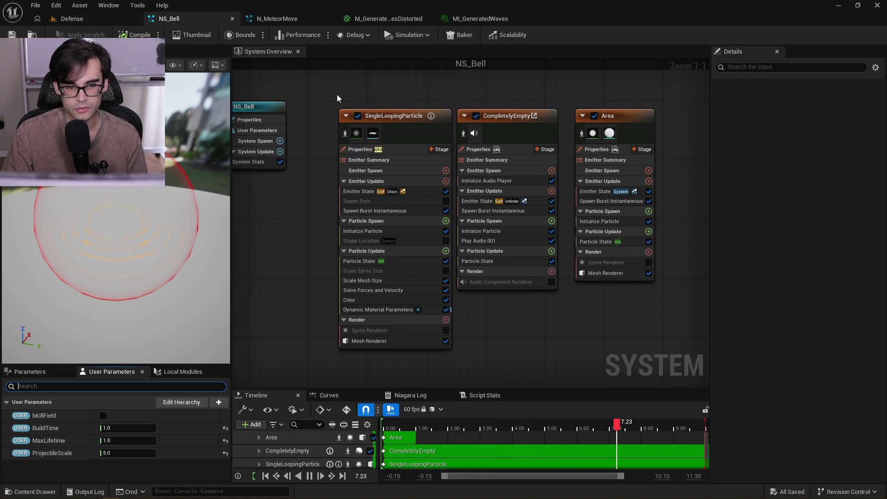
Line up the three emitter nodes in a row beside the NS_Bell system node
drag(338, 94, 315, 87)
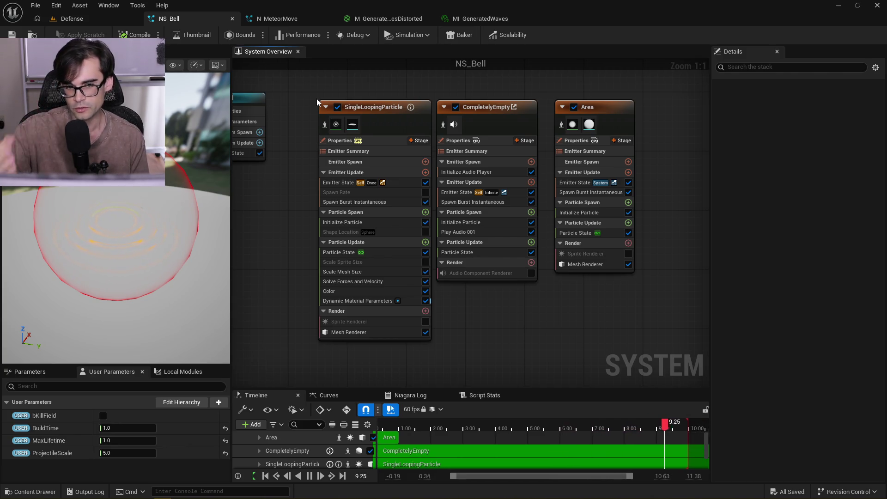
mouse_move(328, 90)
mouse_down()
mouse_move(292, 109)
mouse_move(370, 208)
mouse_move(635, 362)
mouse_up()
click(312, 113)
click(283, 98)
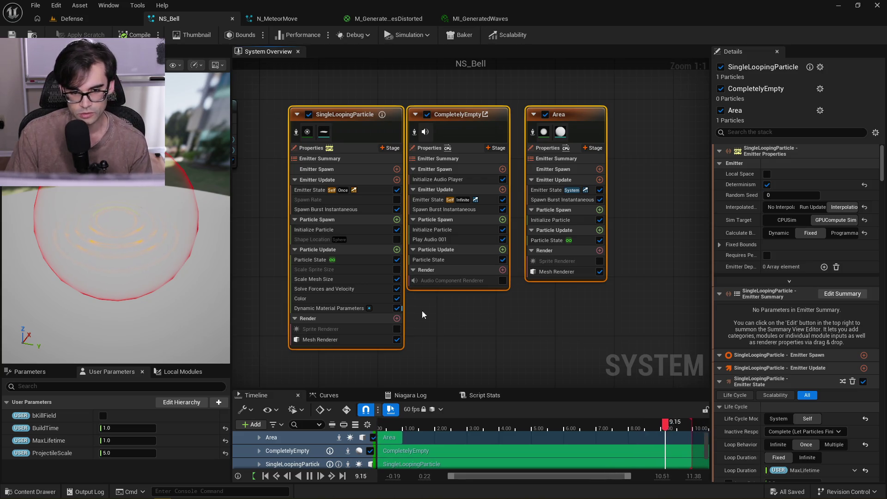
drag(475, 115, 482, 115)
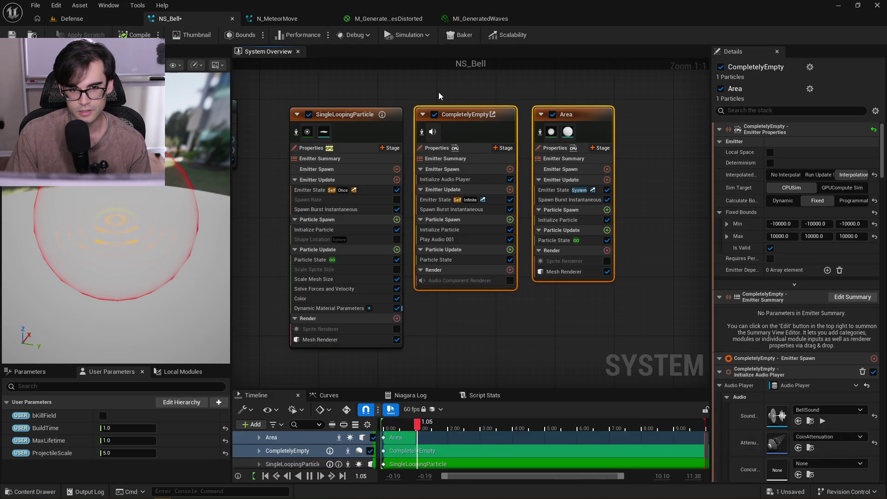
click(439, 93)
mouse_move(388, 104)
mouse_down()
mouse_move(570, 199)
mouse_move(720, 296)
mouse_move(666, 345)
mouse_move(633, 353)
mouse_move(553, 283)
mouse_up()
mouse_move(445, 159)
mouse_down()
mouse_move(440, 147)
mouse_move(412, 151)
mouse_up()
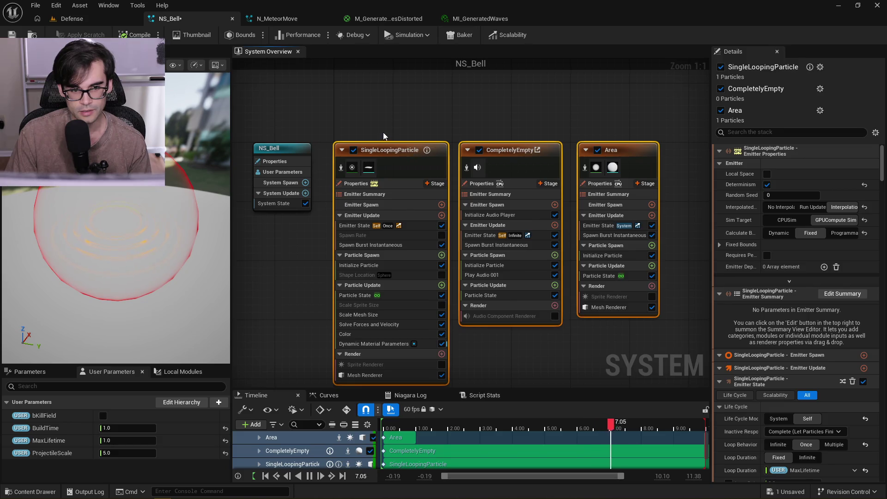
click(384, 132)
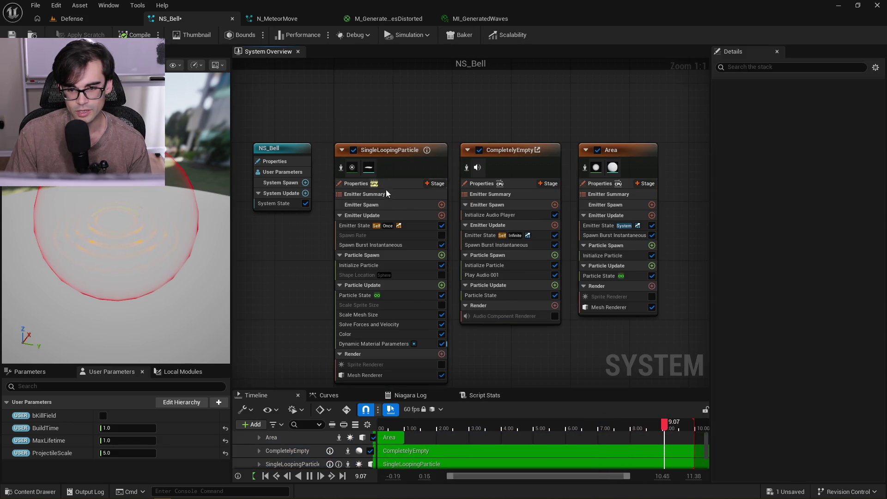
Save the NS_Bell system and clear the node selection
key(ctrl+s)
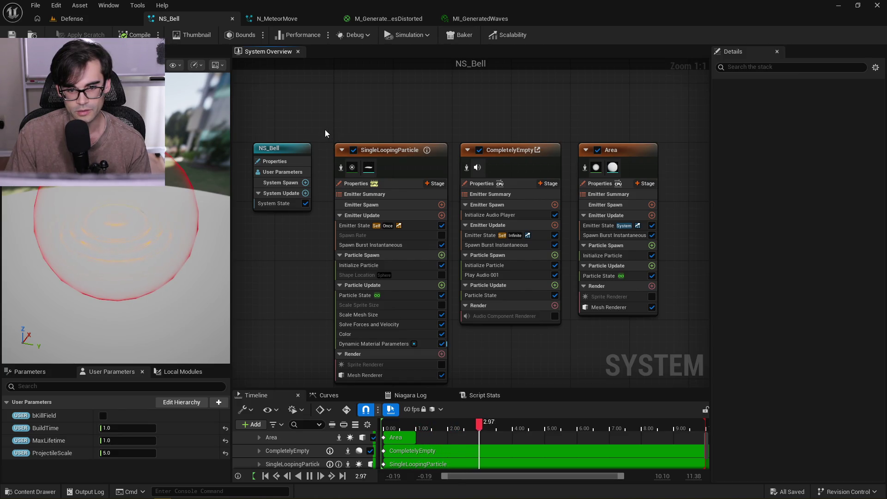
click(429, 206)
click(377, 95)
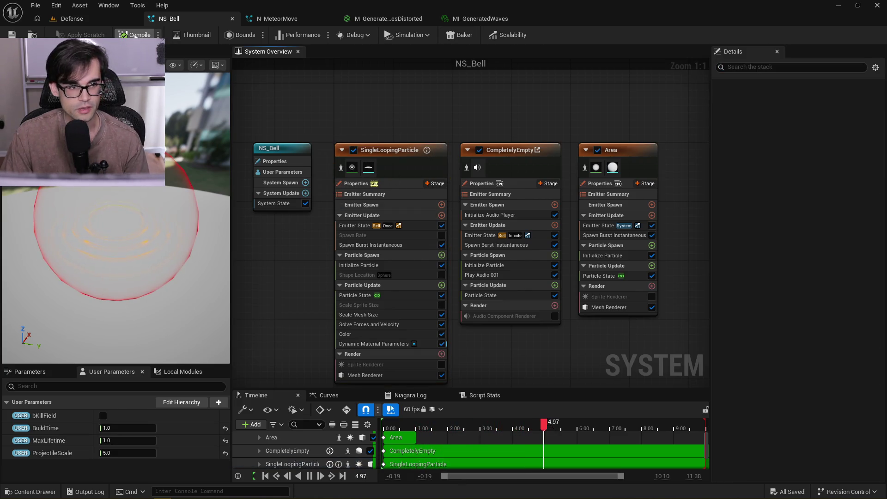
From the Defense level, browse to Art > FX > Projectiles > Curse and open N_CurseField
click(85, 21)
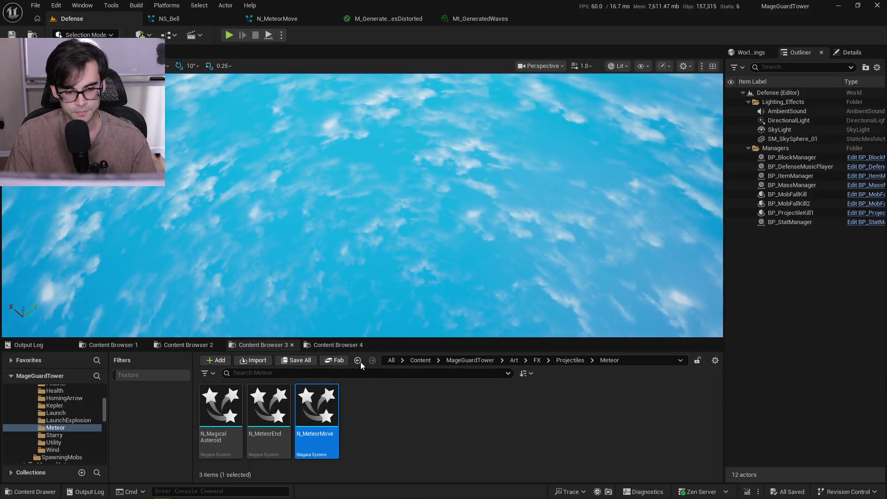
click(178, 345)
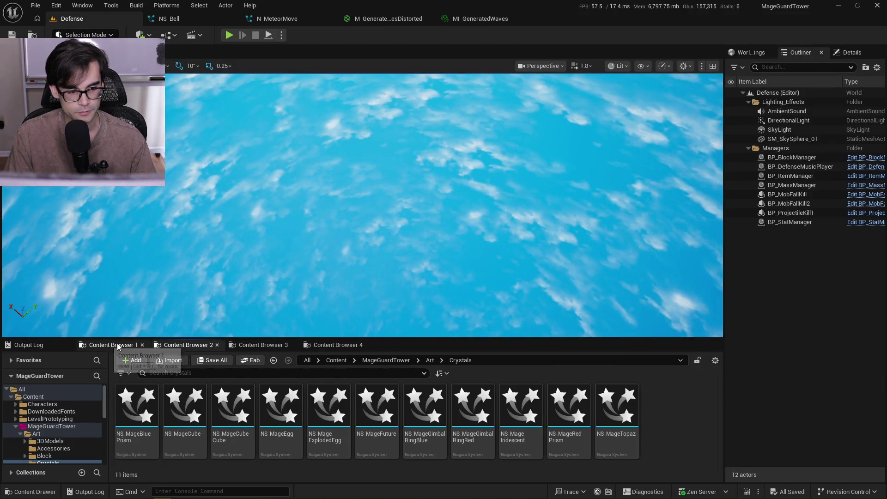
click(113, 346)
click(258, 346)
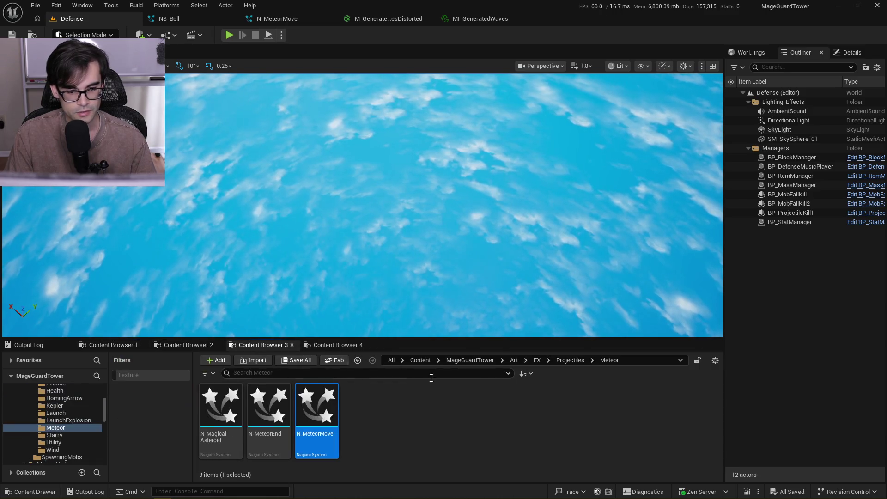
click(571, 359)
double_click(268, 437)
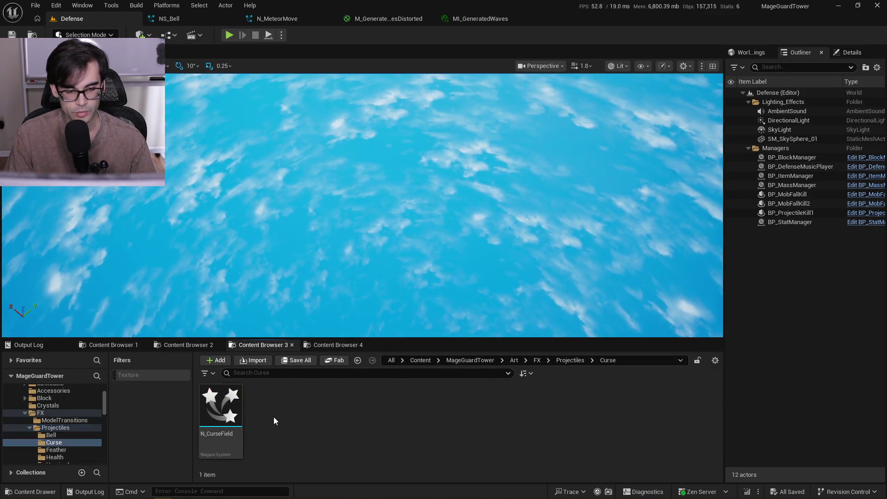
double_click(229, 412)
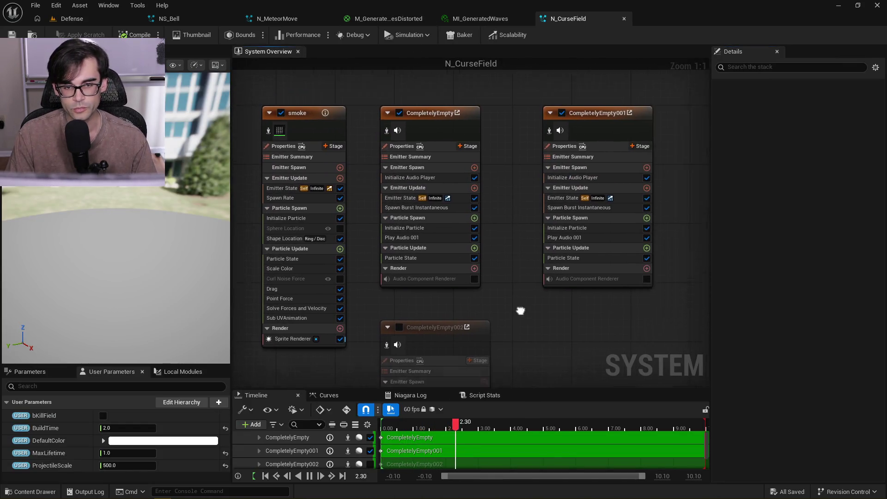
Place N_CurseField's tab beside NS_Bell and close the unneeded material editor and N_MeteorMove tabs
drag(572, 19, 269, 20)
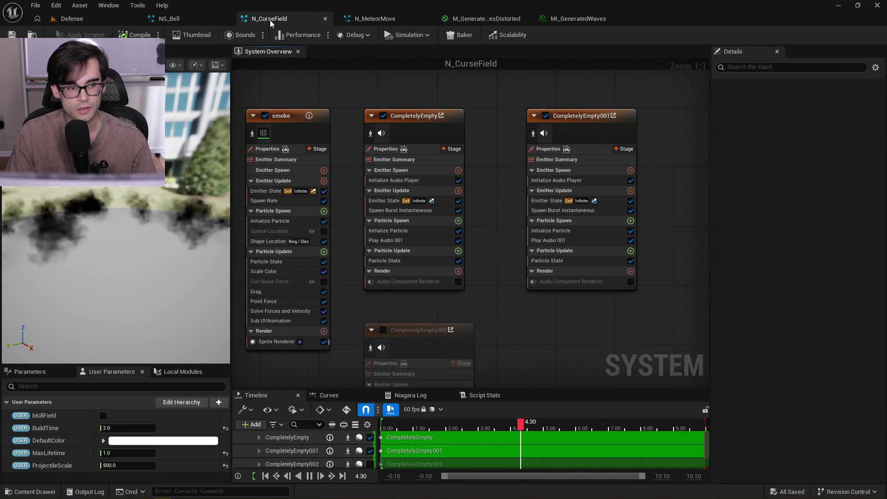
click(467, 19)
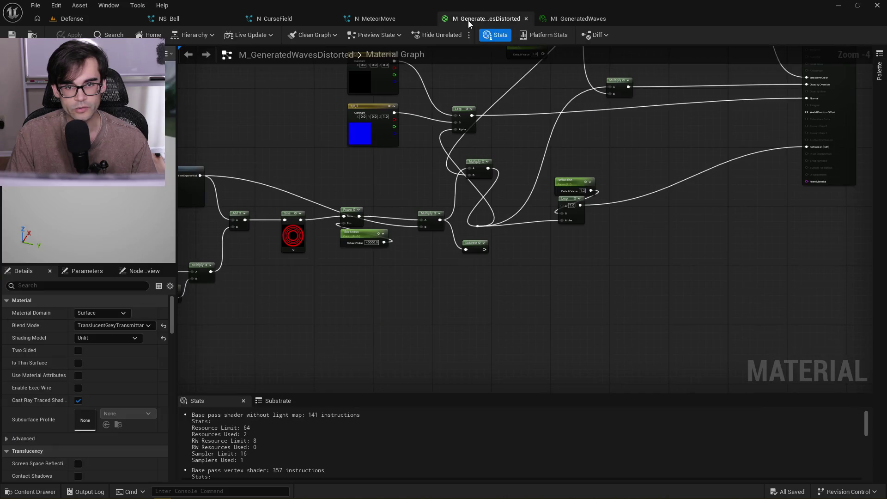
click(525, 19)
click(524, 19)
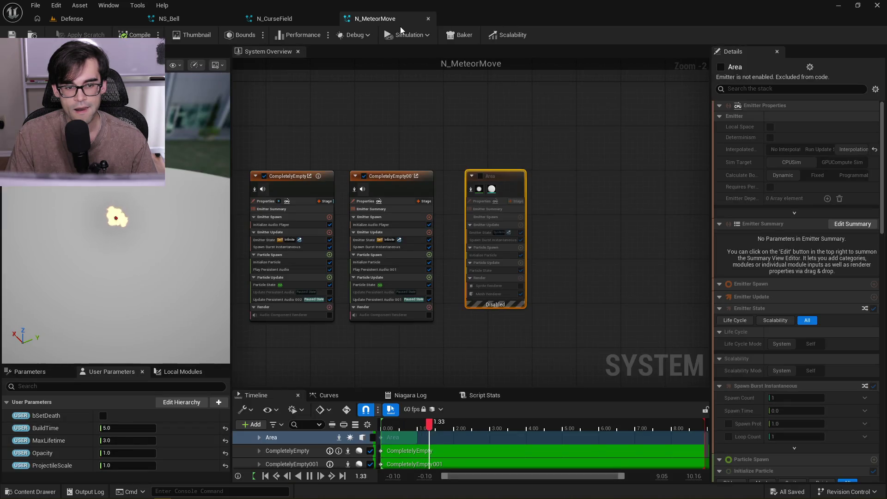
click(428, 18)
Paste NS_Bell's Area emitter into N_CurseField beside its other emitters
click(584, 187)
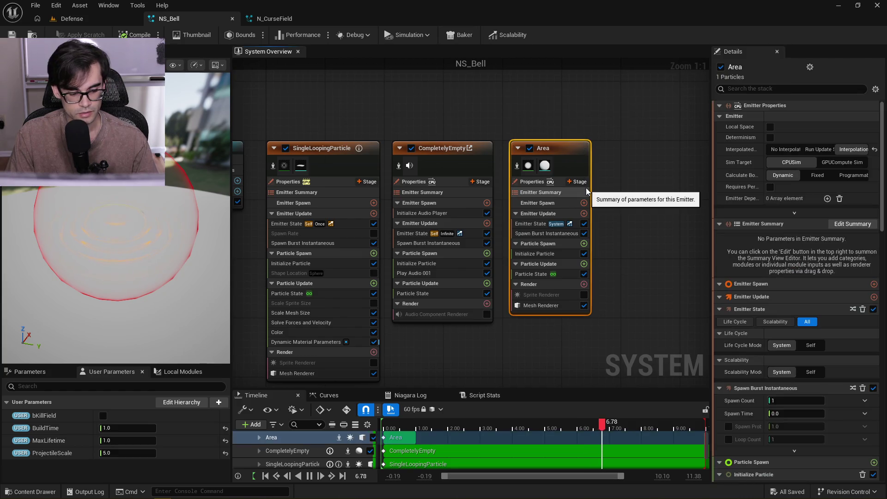
click(274, 18)
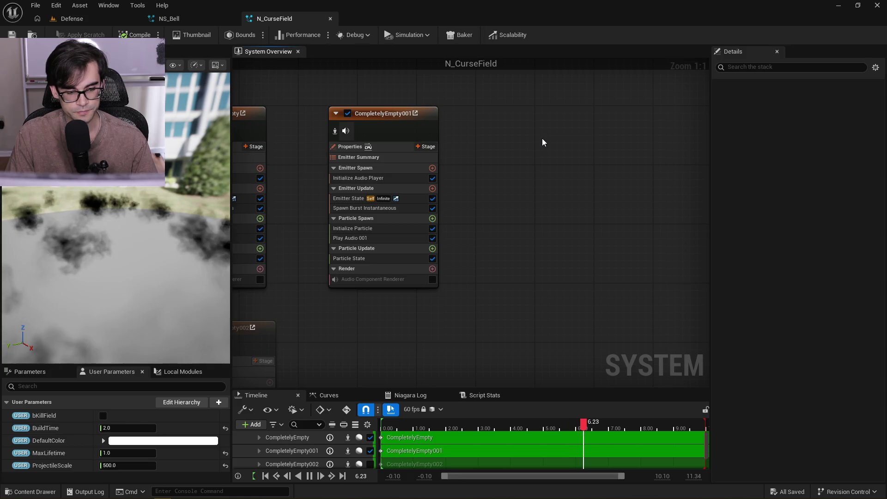
key(ctrl+v)
drag(572, 141, 536, 112)
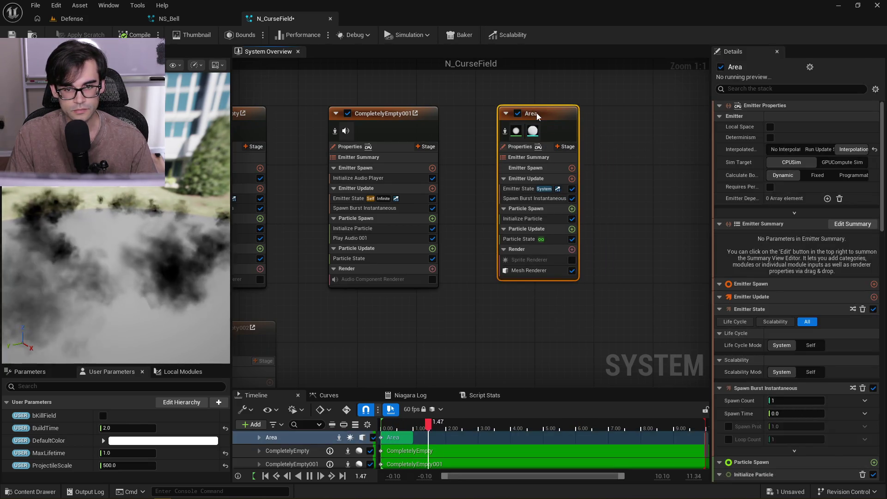
Disable the Area emitter in NS_Bell and save the system
click(206, 20)
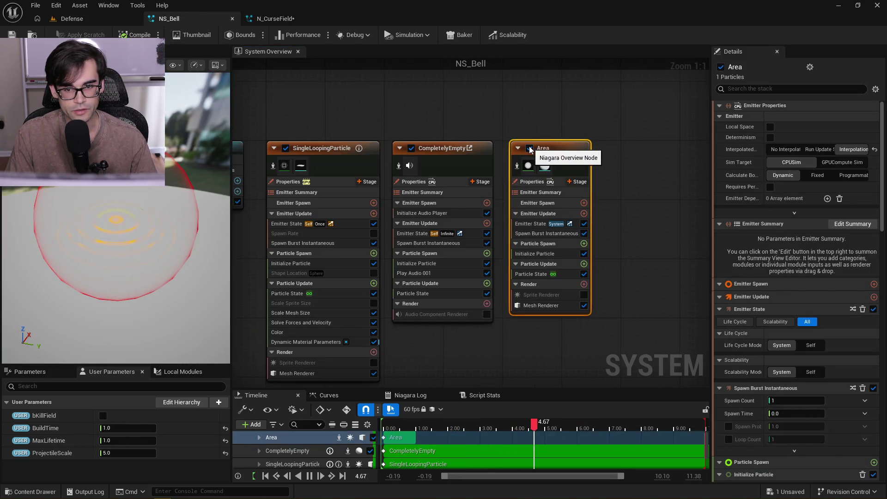
click(529, 147)
click(12, 35)
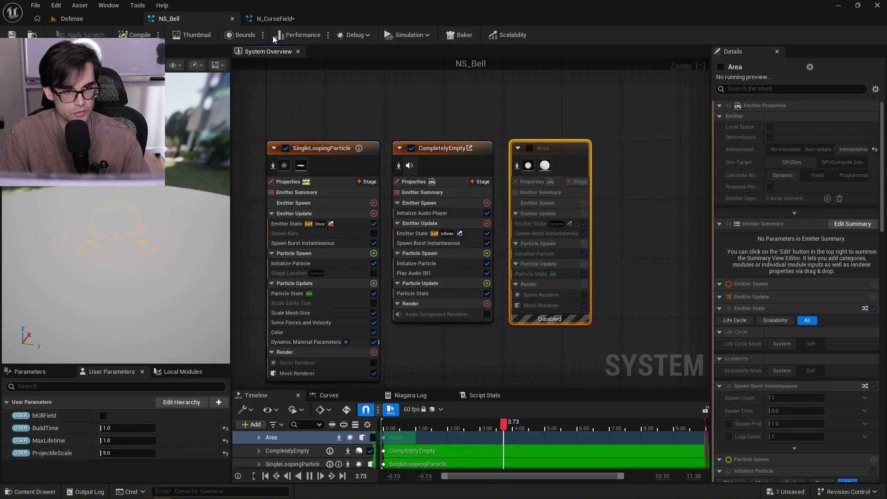
Set N_CurseField's ProjectileScale parameter to 5.0
click(277, 18)
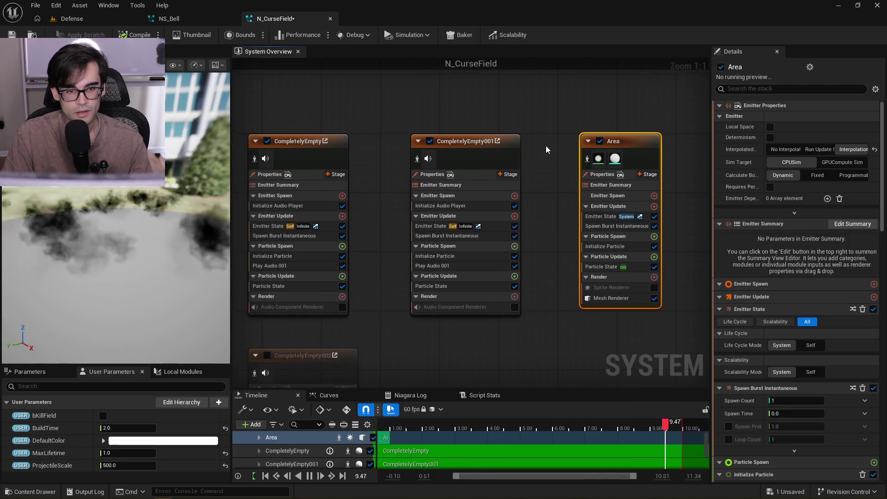
scroll(546, 146, down, 2)
click(141, 466)
text(5)
key(Return)
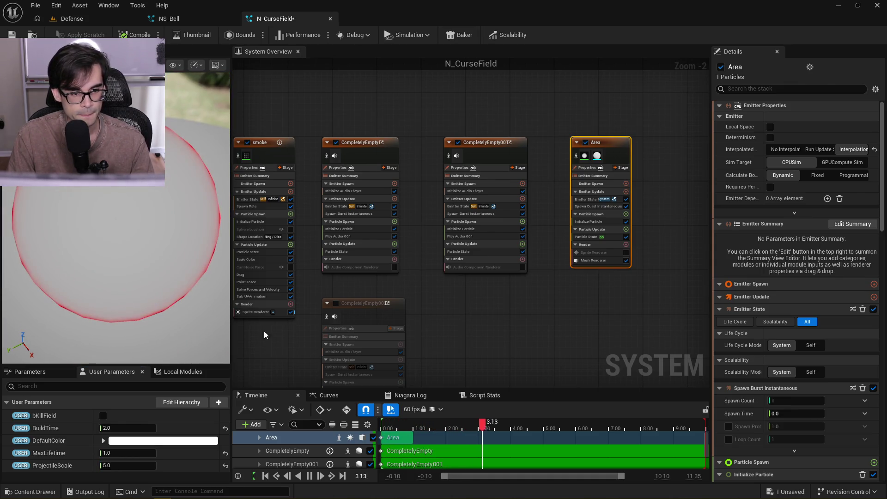
scroll(505, 125, down, 1)
scroll(431, 160, up, 3)
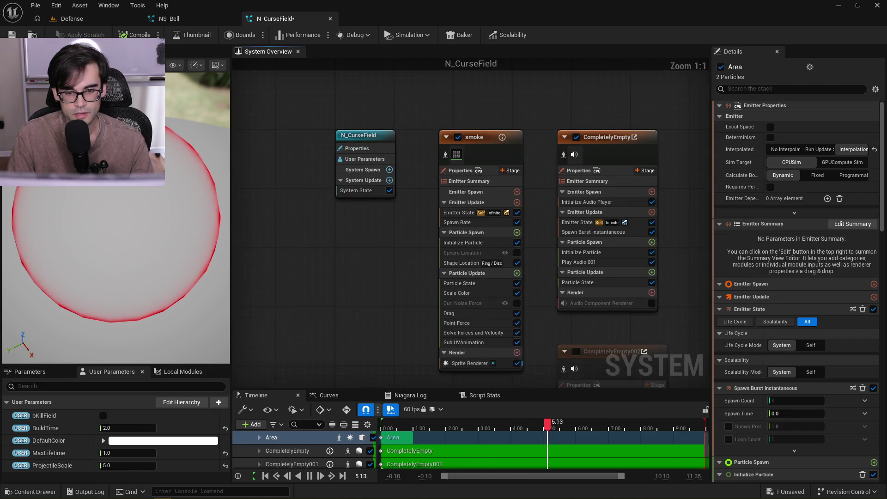
In the smoke emitter's Initialize Particle, set the two sprite size multipliers A to 1 and 5
drag(491, 240, 446, 230)
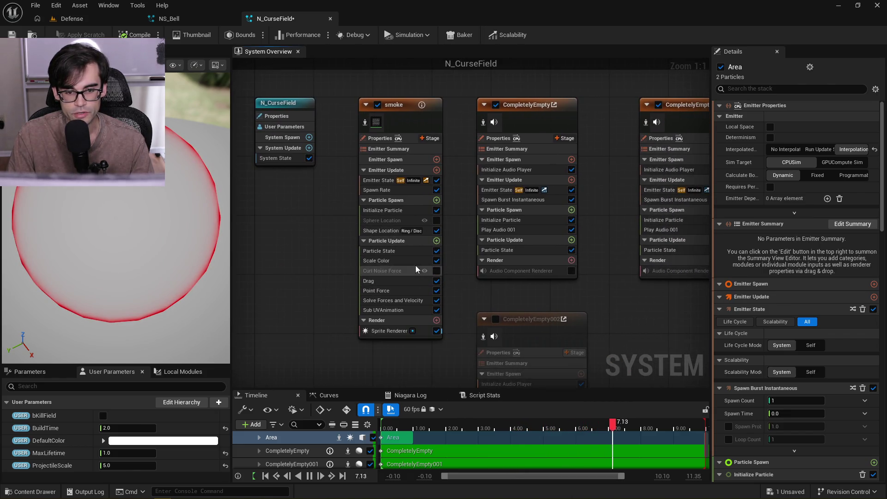
click(399, 209)
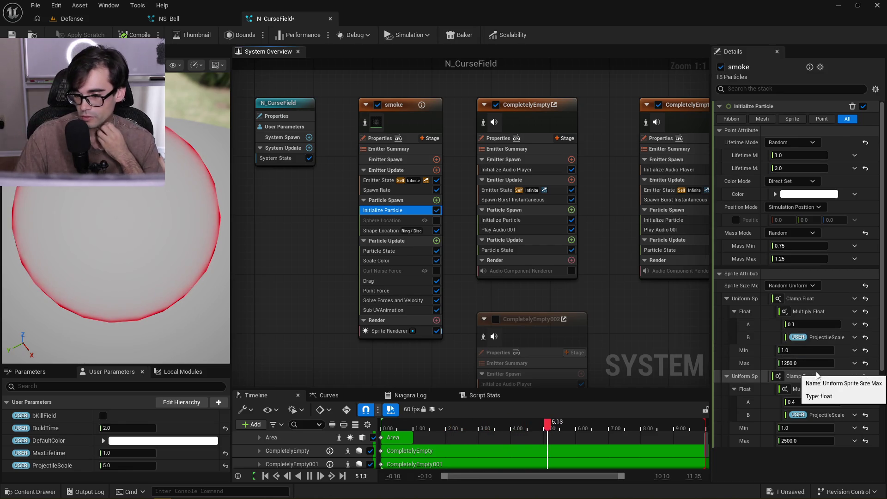
click(821, 329)
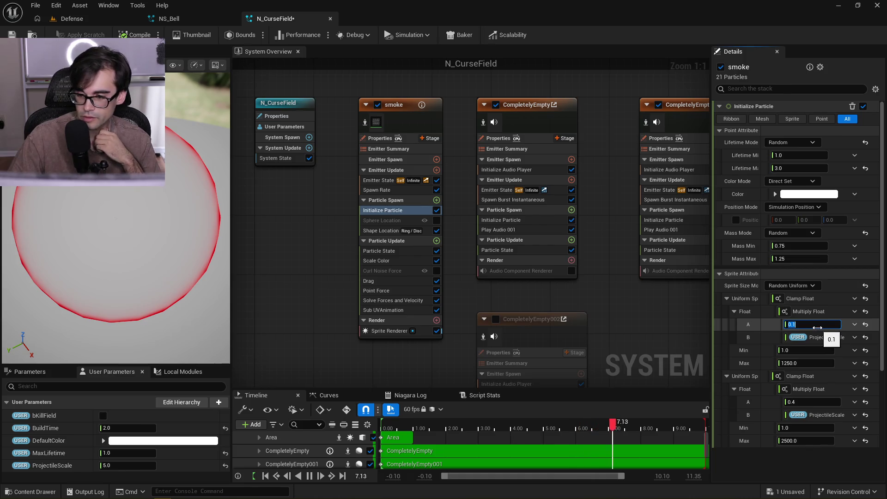
text(1)
click(812, 403)
text(4)
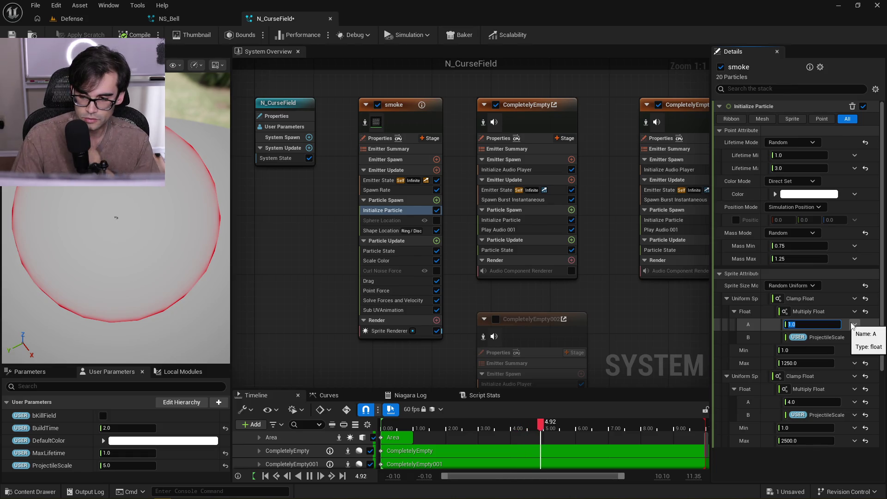
text(5)
key(Tab)
text(20)
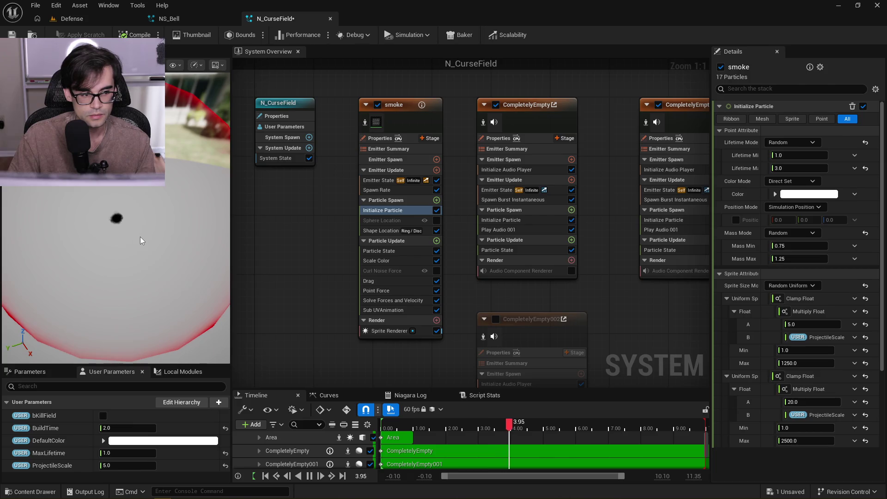
click(385, 232)
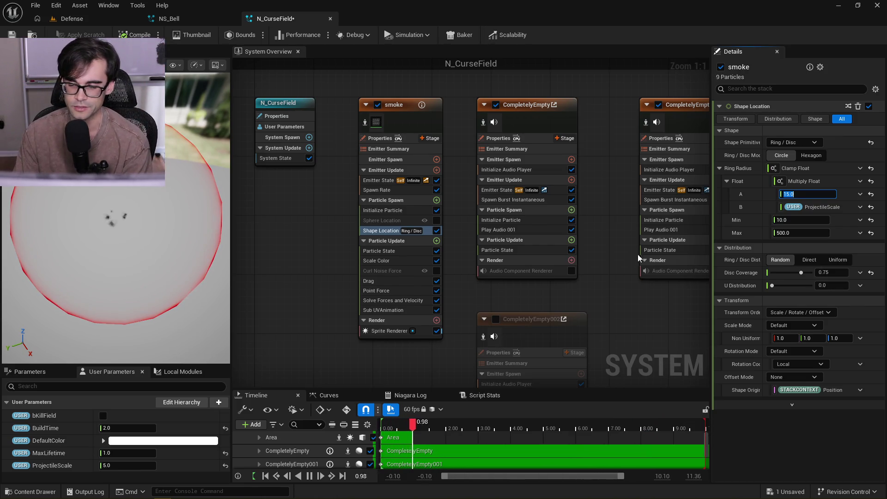
Set the smoke emitter's sprite size multipliers A to 10 and 40
click(386, 191)
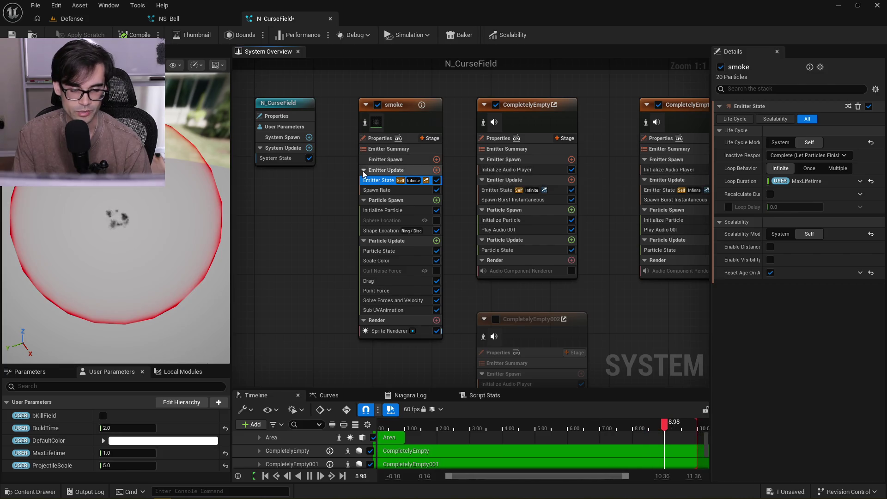
click(400, 189)
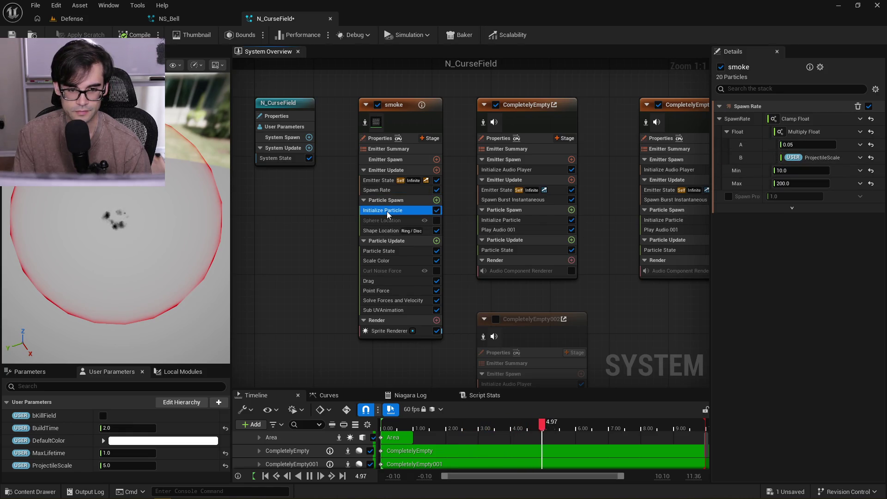
click(805, 325)
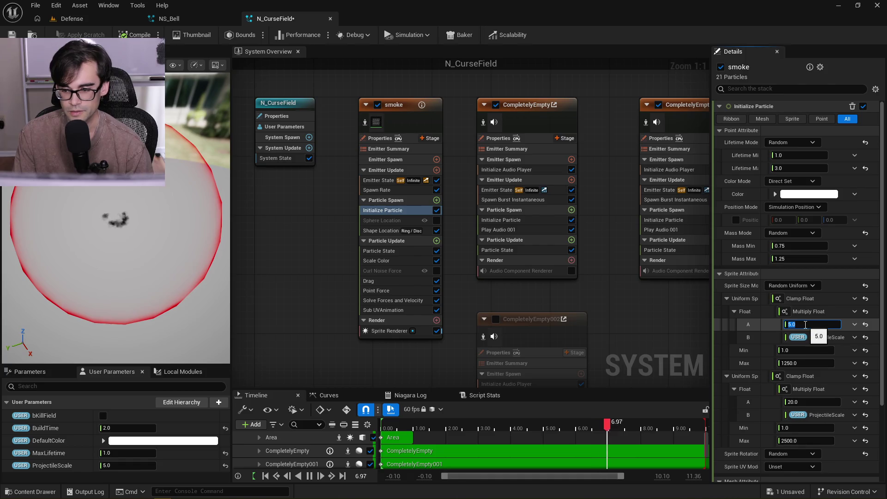
text(10)
key(Return)
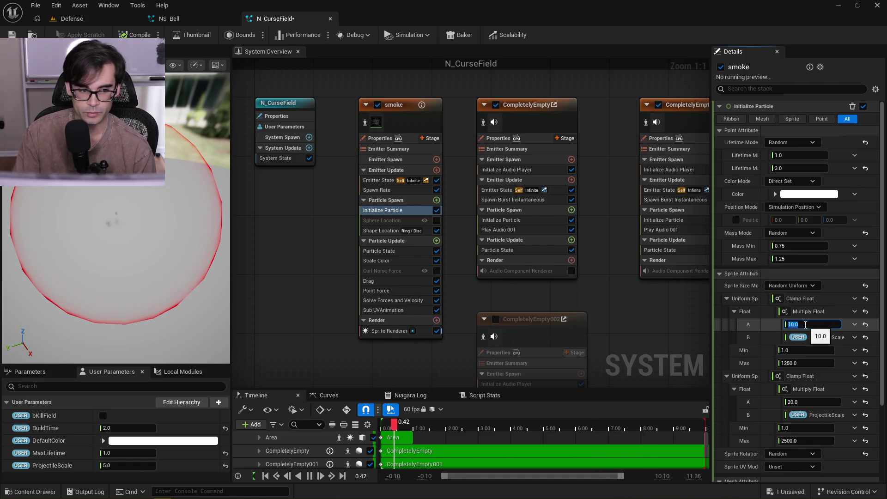
click(808, 403)
text(40)
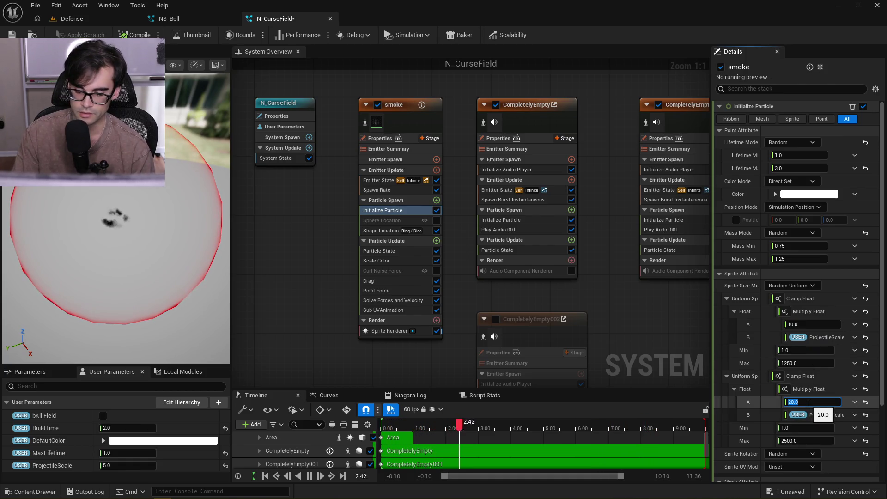
key(Return)
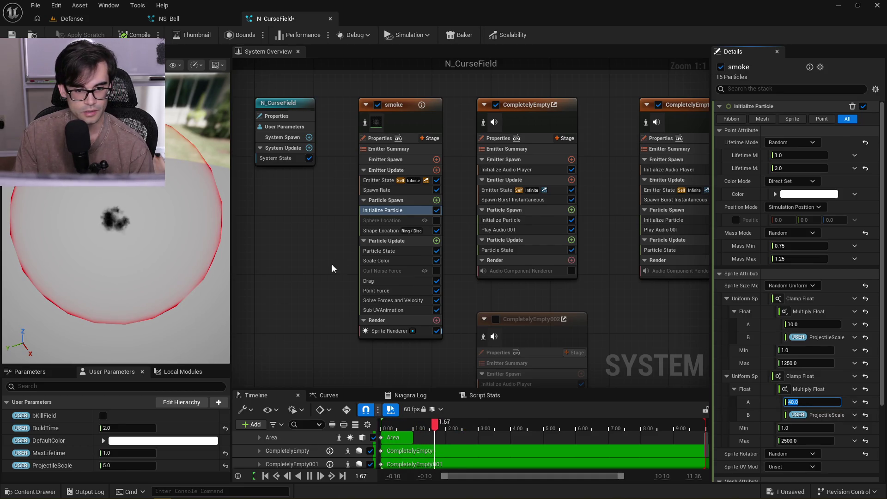
Set the Shape Location ring radius multiplier to 100 with a maximum of 500000
click(387, 231)
click(791, 194)
text(30)
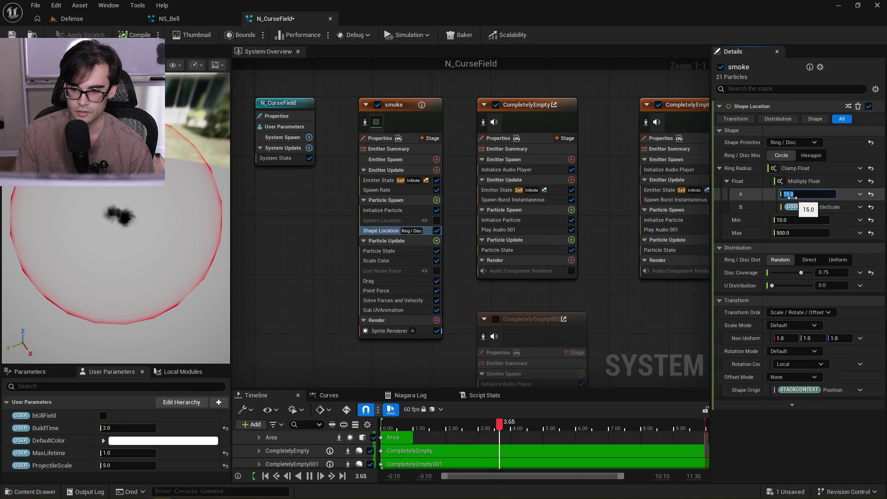
key(Return)
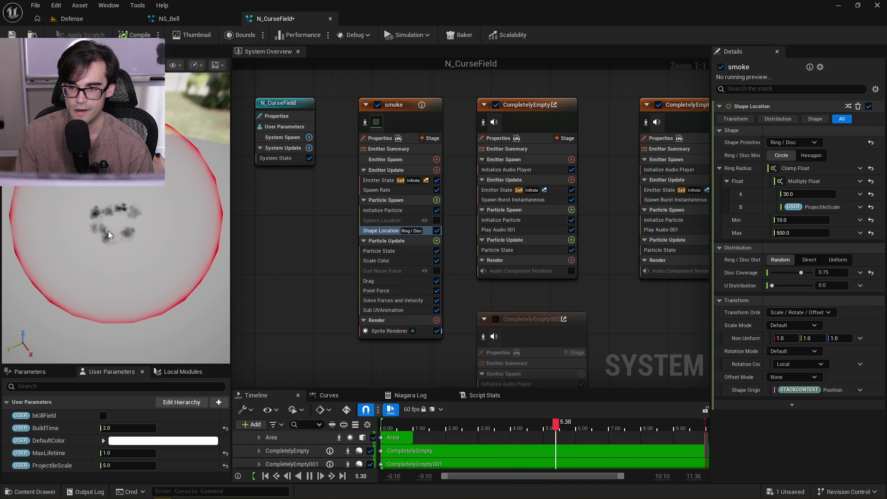
scroll(108, 231, up, 2)
drag(808, 194, 833, 194)
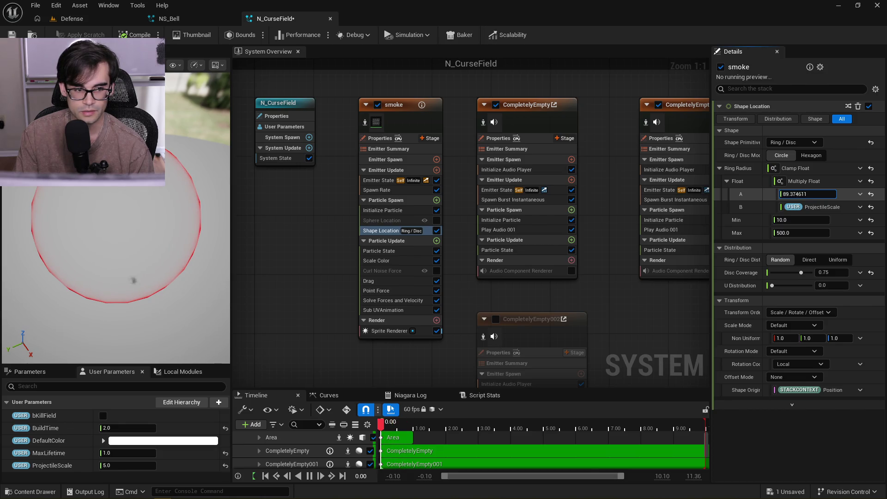
click(804, 233)
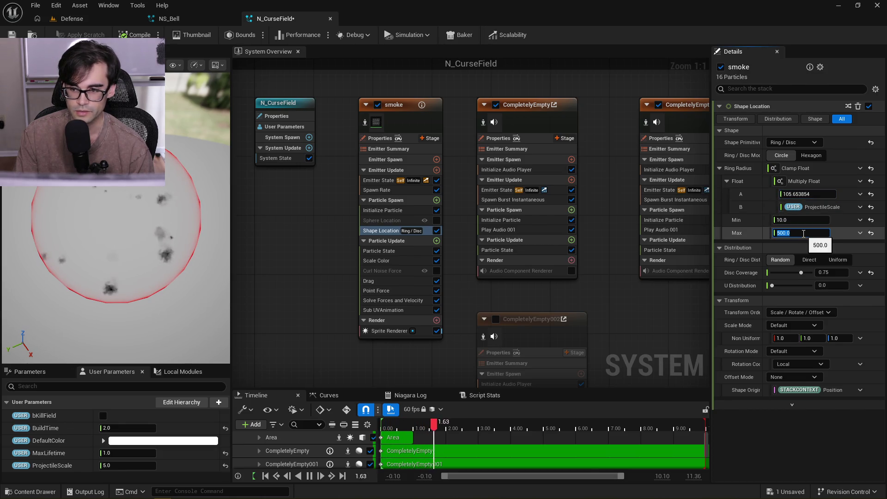
text(000)
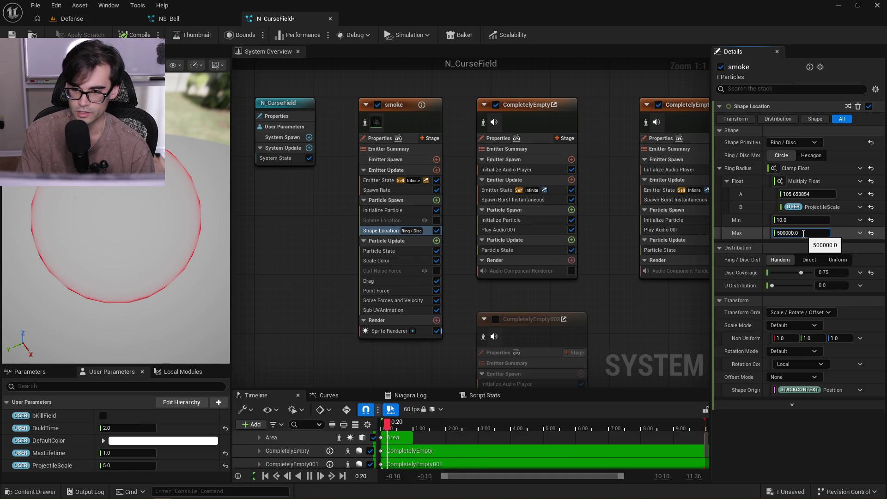
key(Return)
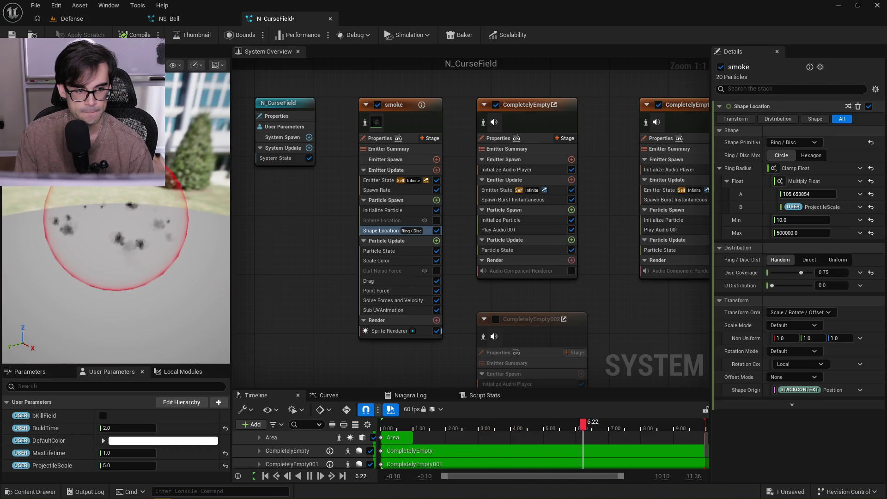
click(789, 194)
text(100)
key(Return)
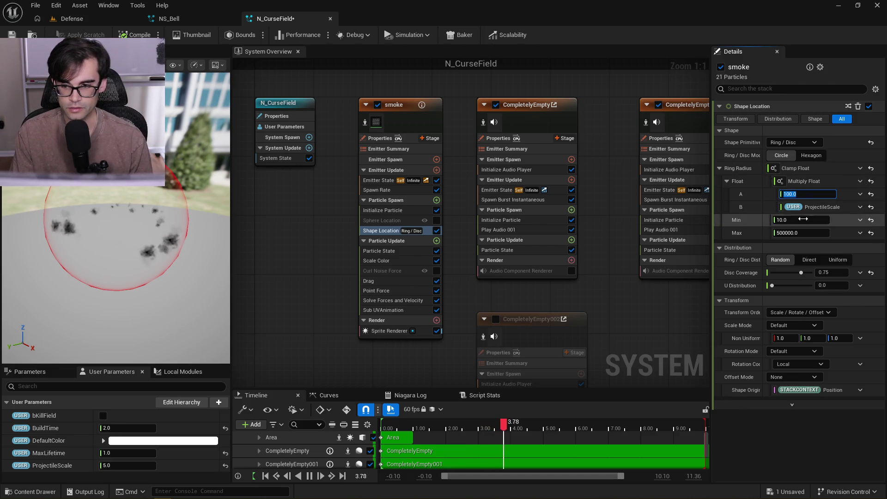
Raise the sprite size maximums to 125000 and 250000 and check the larger sprites in the preview
drag(155, 230, 155, 245)
mouse_move(151, 198)
mouse_down()
mouse_move(151, 217)
mouse_move(152, 199)
mouse_up()
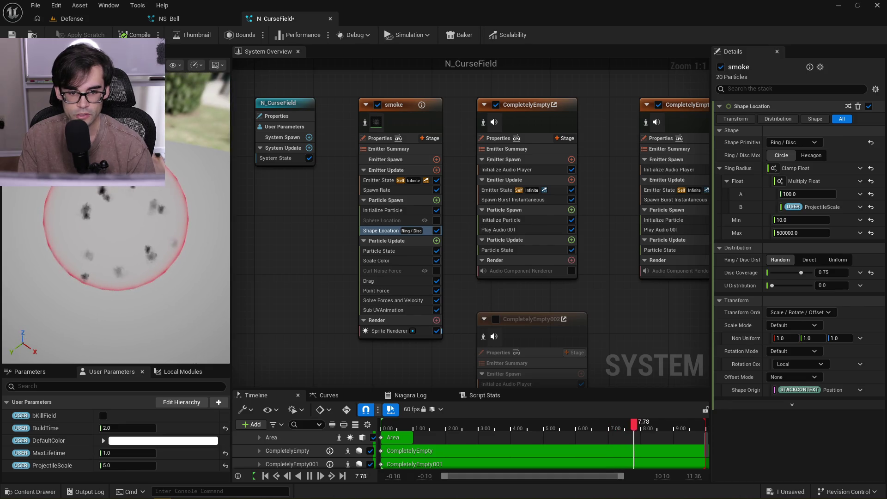
click(406, 211)
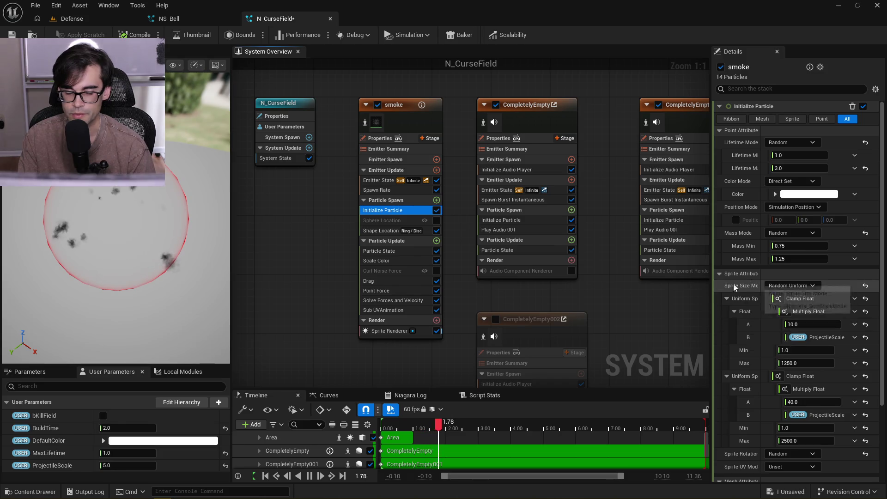
drag(181, 261, 177, 241)
click(793, 363)
text(12500)
key(Return)
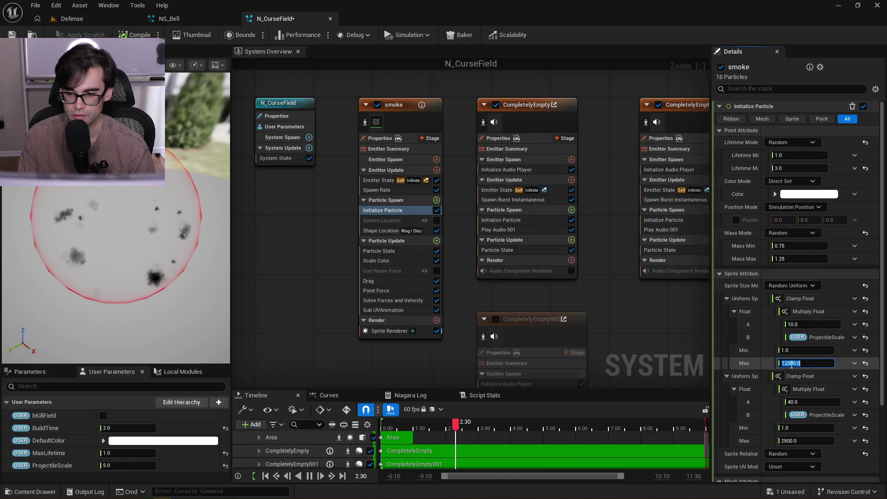
text(125000)
key(Return)
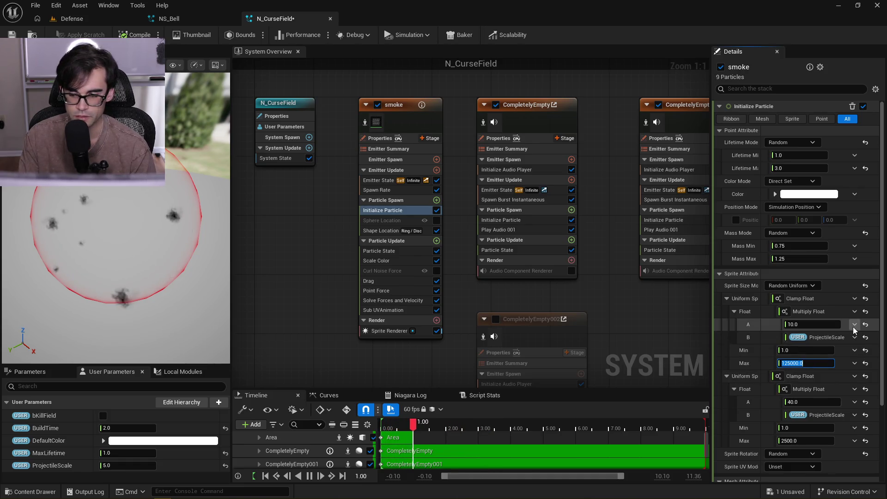
scroll(802, 398, down, 2)
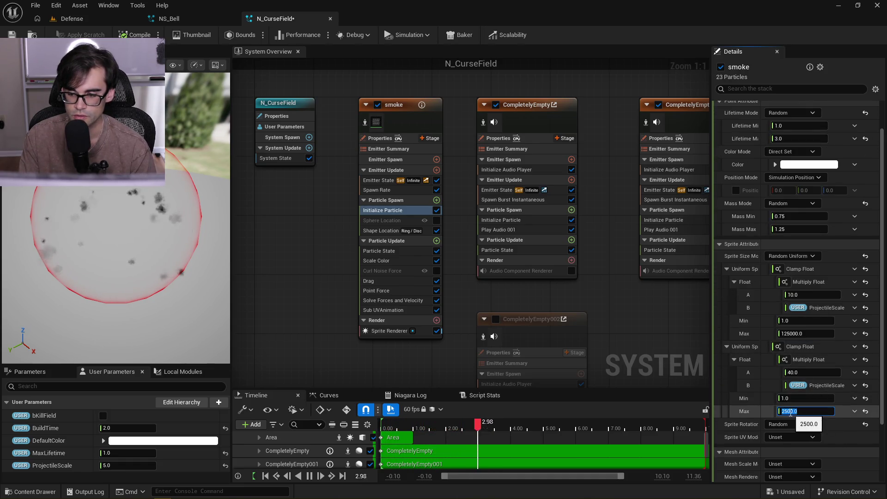
text(250000)
key(Return)
click(119, 236)
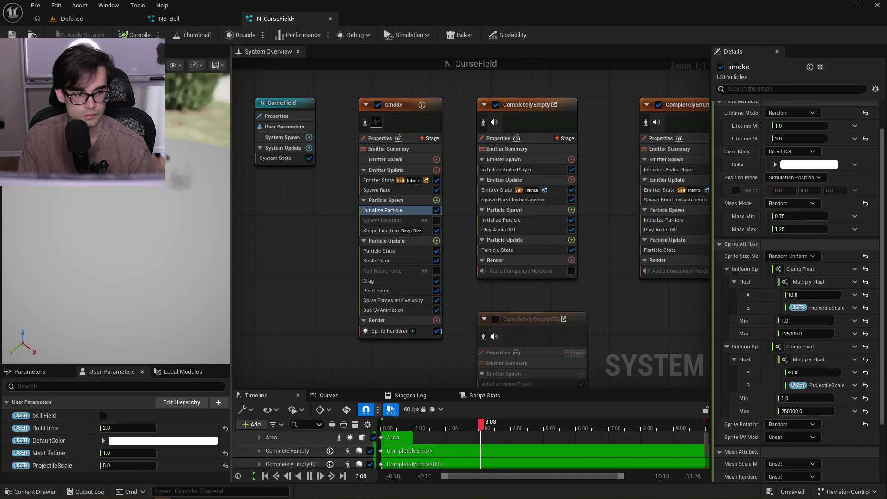
mouse_move(148, 260)
mouse_down()
mouse_move(166, 259)
mouse_move(149, 264)
mouse_up()
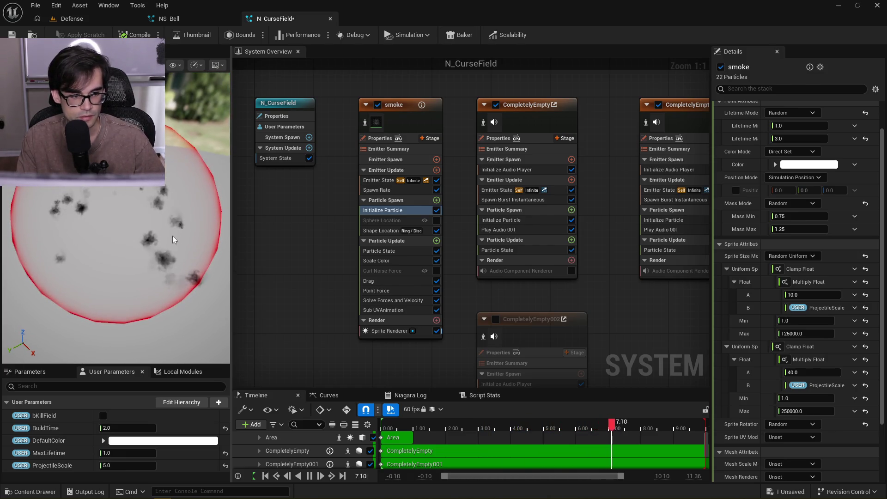
click(398, 231)
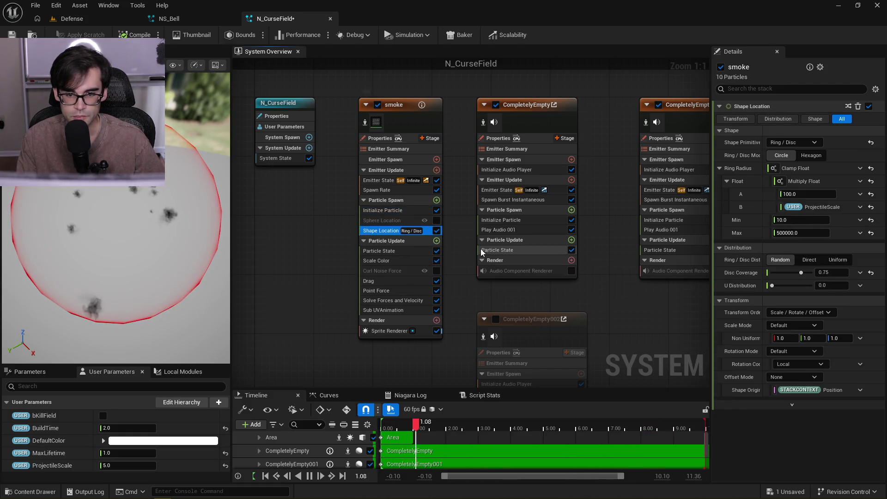
Disable N_CurseField's Area emitter and save the system
scroll(455, 240, down, 3)
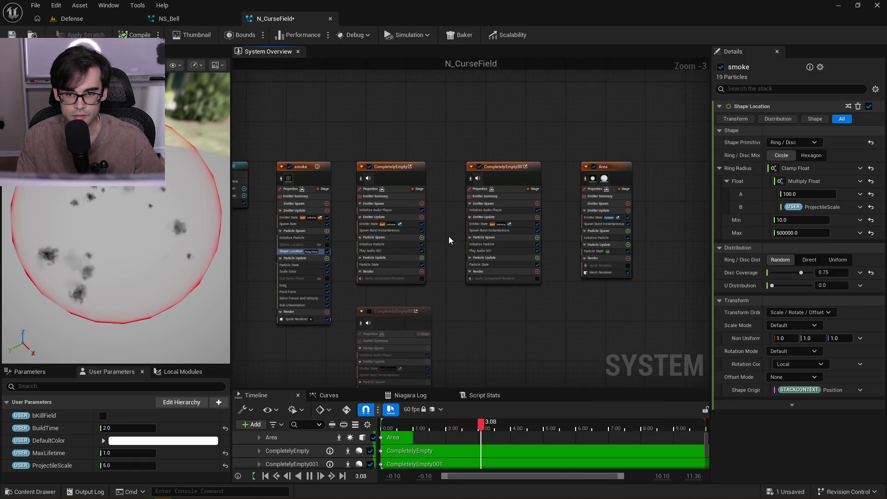
scroll(408, 199, up, 3)
drag(517, 146, 390, 148)
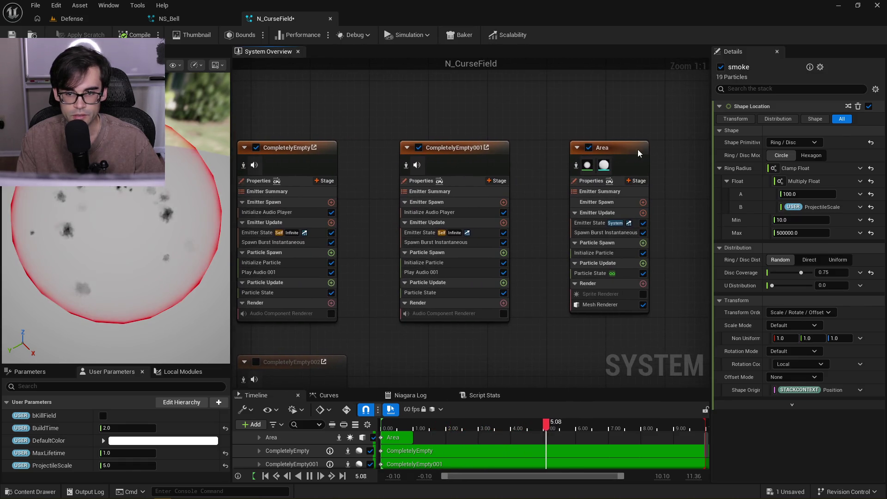
click(619, 144)
scroll(384, 254, down, 2)
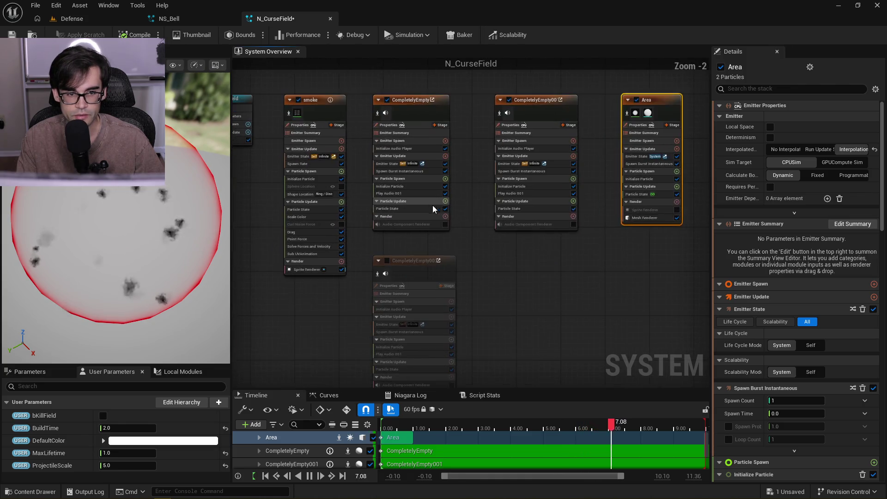
drag(366, 145, 463, 179)
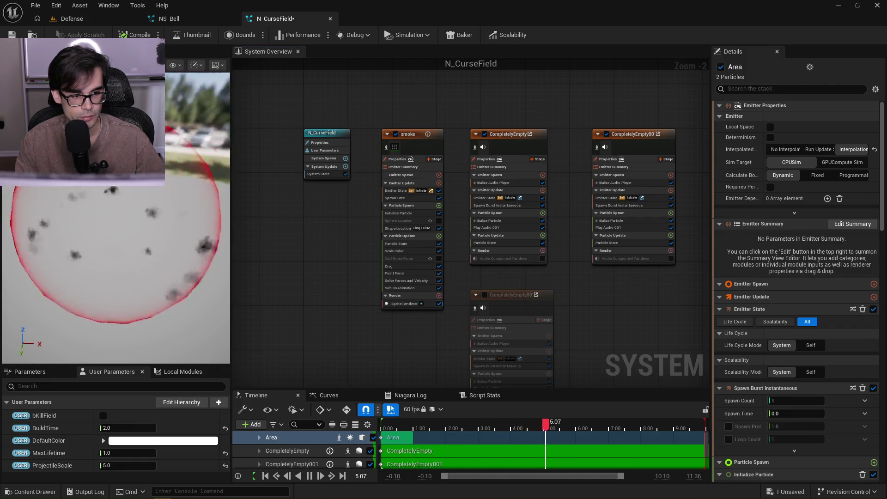
key(ctrl+s)
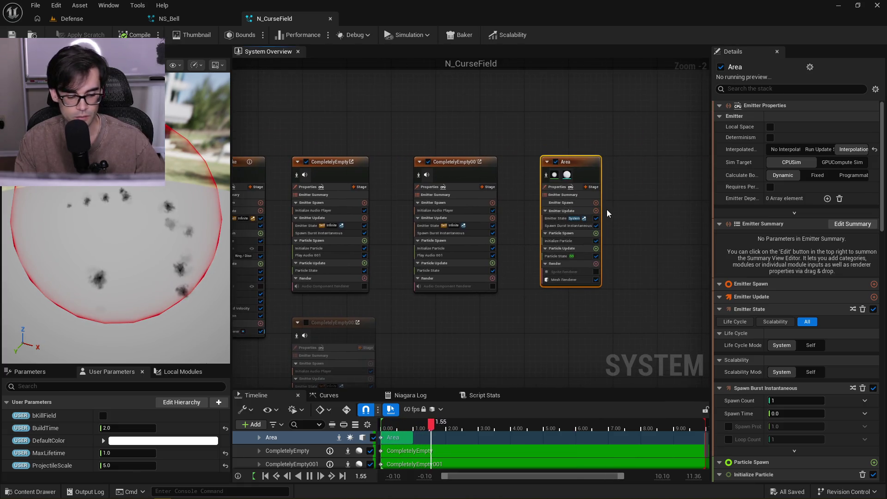
click(556, 162)
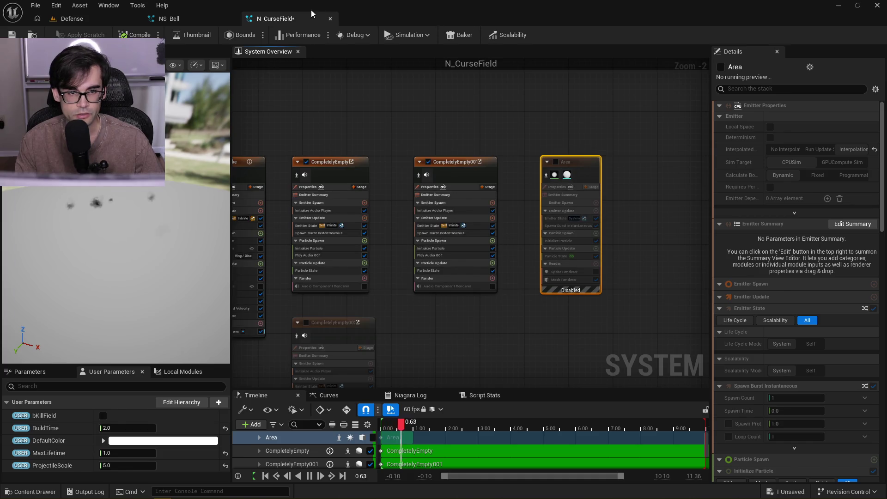
key(ctrl+s)
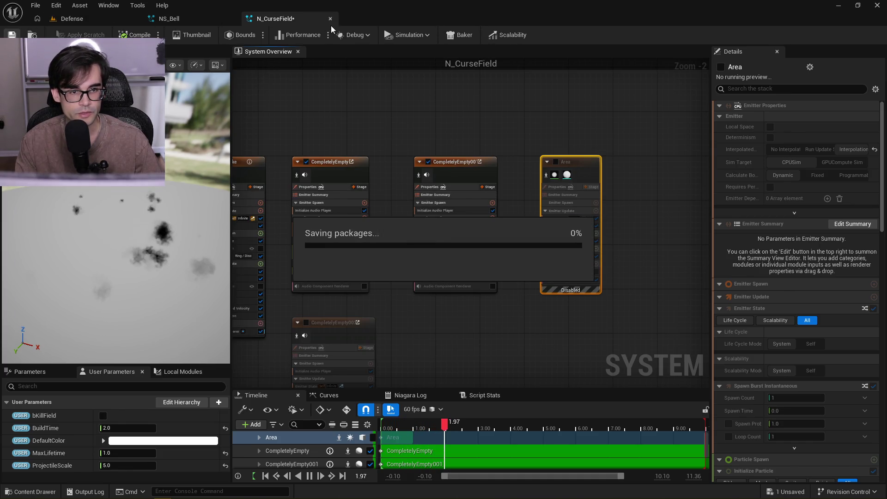
Close NS_Bell and return to the Defense level showing the Projectiles folder
click(231, 20)
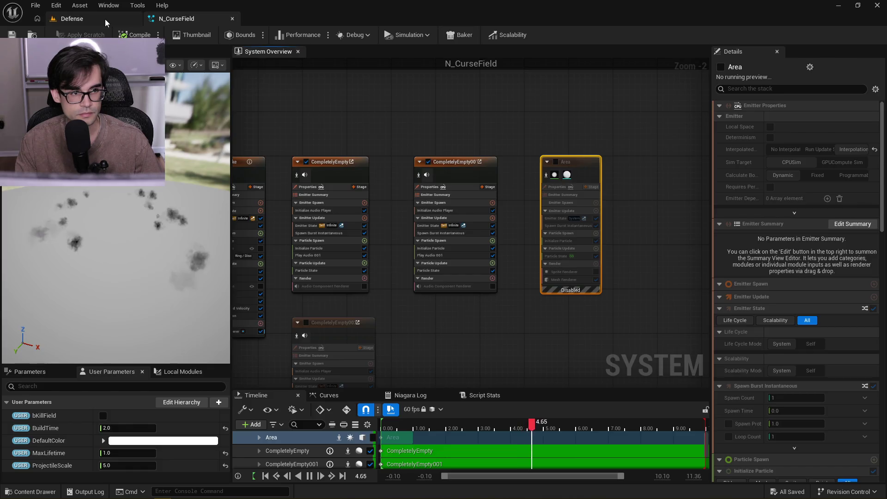
click(105, 18)
click(569, 361)
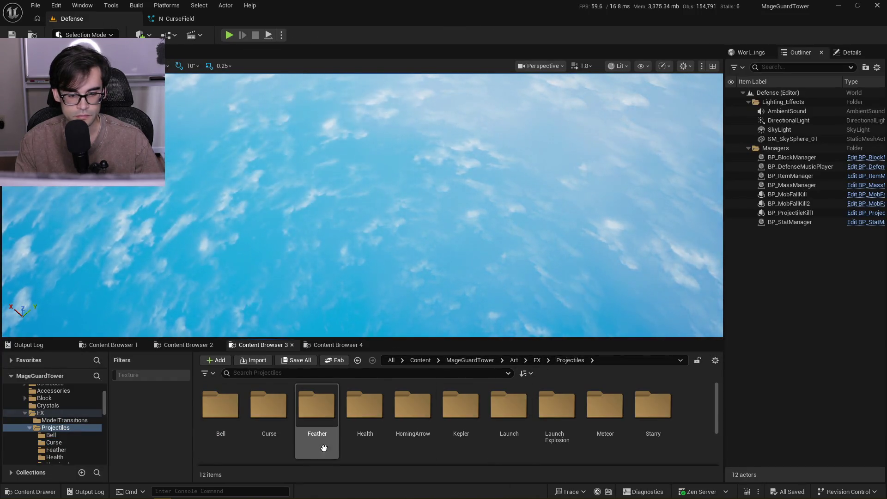
Open Feather > N_Leafs, paste the Area emitter beside its other emitters, and enable it
double_click(316, 416)
click(262, 398)
double_click(262, 398)
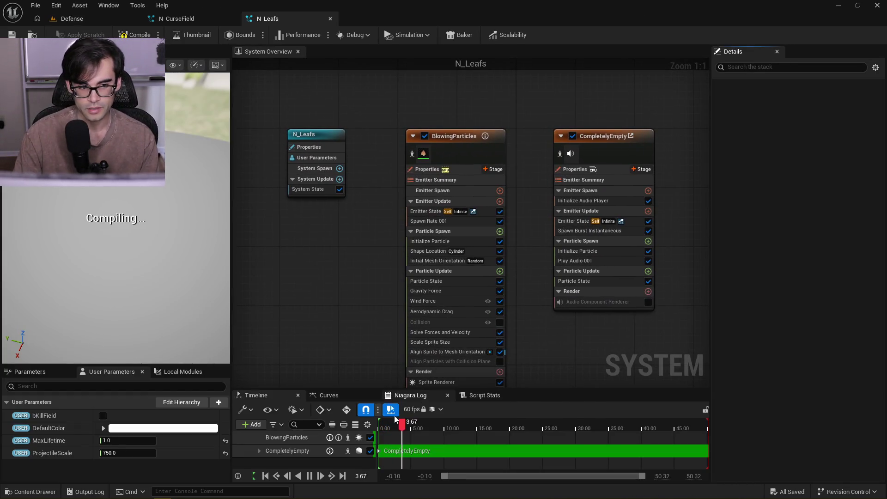
drag(374, 249, 324, 246)
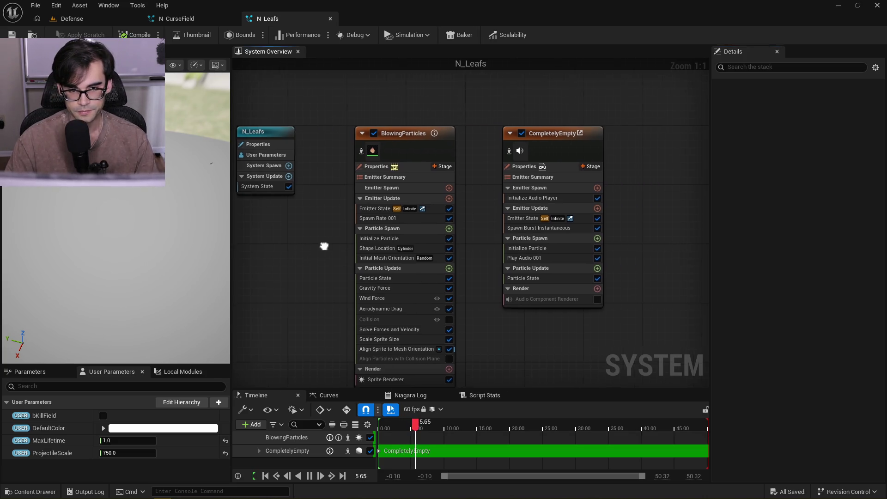
scroll(324, 245, down, 3)
key(ctrl+v)
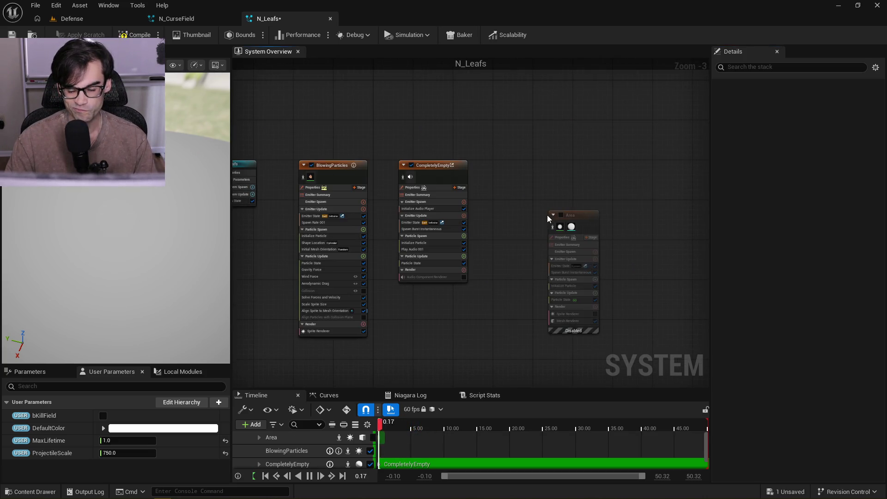
mouse_move(583, 225)
mouse_down()
mouse_move(517, 180)
mouse_move(525, 172)
mouse_up()
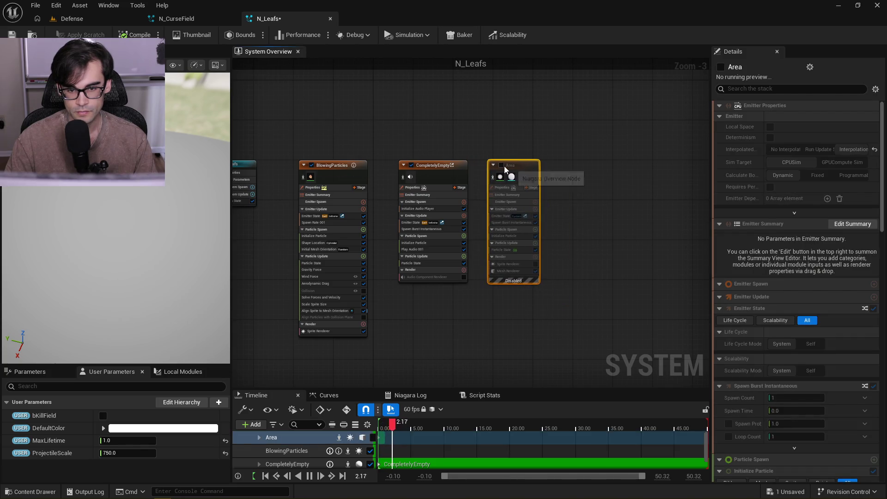
click(502, 165)
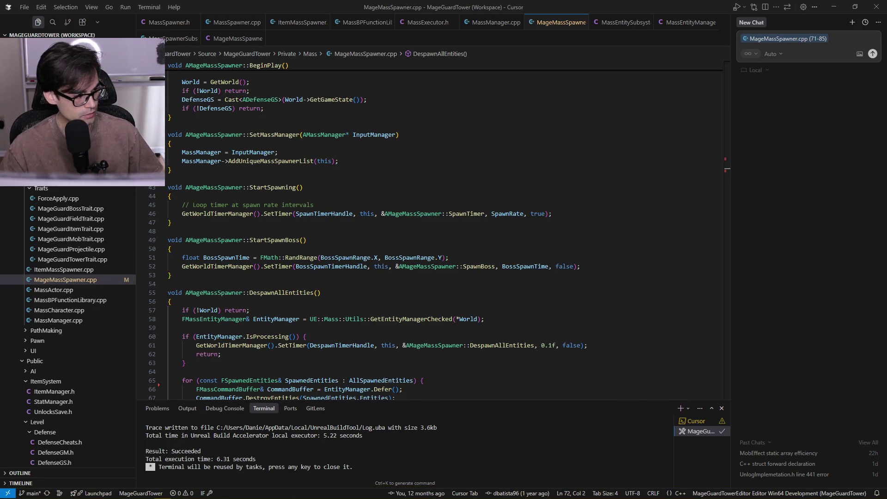
Read the crash log's assertion line and close the crash report without sending it
drag(390, 320, 483, 324)
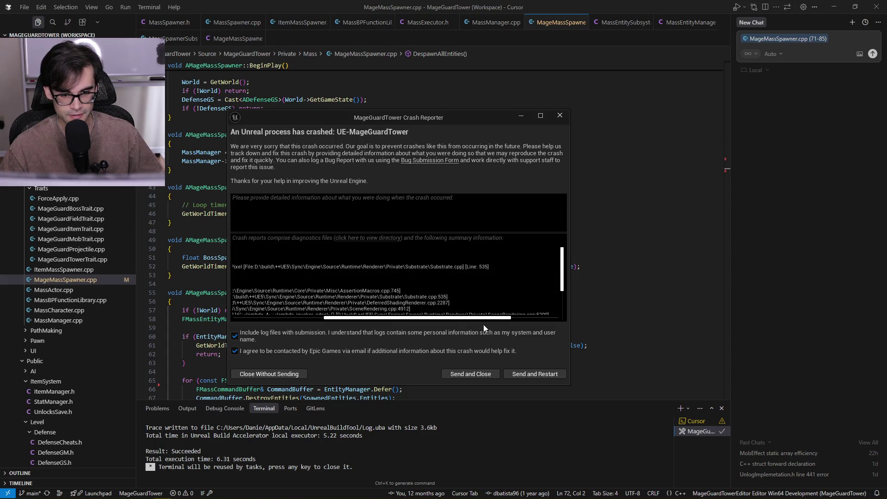
triple_click(503, 268)
mouse_move(318, 322)
mouse_down()
mouse_move(435, 332)
mouse_move(289, 337)
mouse_up()
click(278, 376)
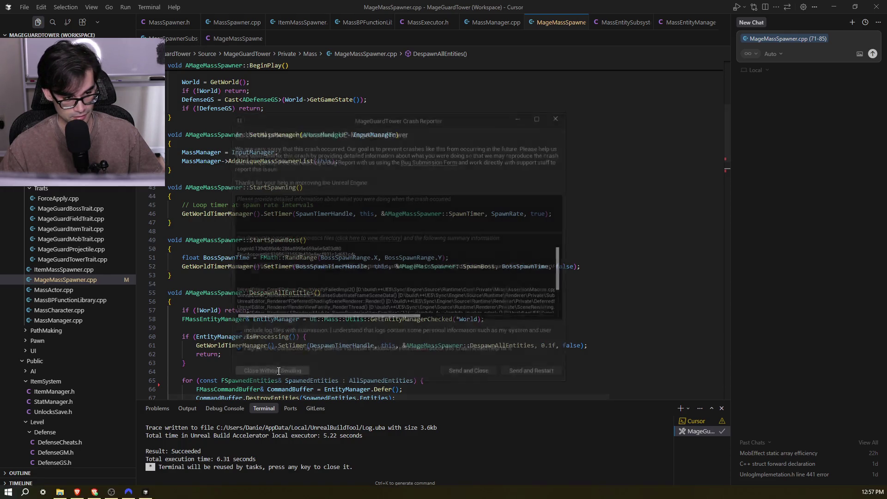
Return to line 51 of StartSpawnBoss, minimize the project folder, and bring back Unreal Editor
click(383, 274)
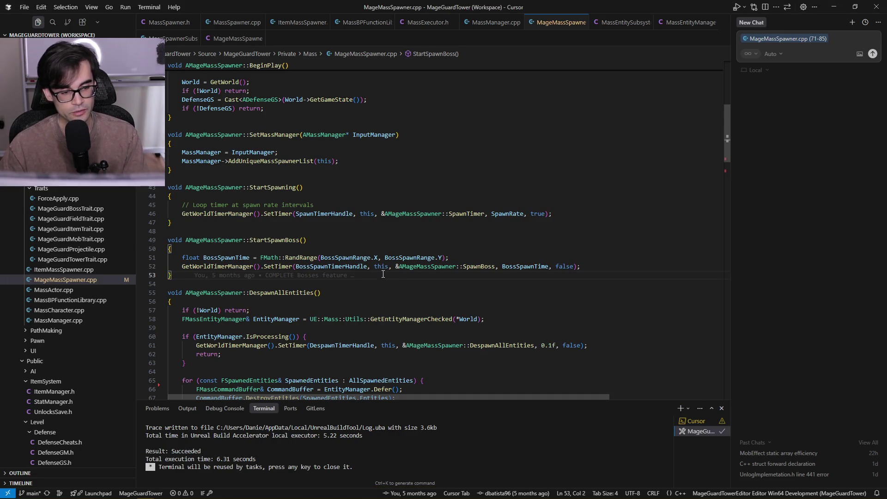
click(572, 266)
click(578, 260)
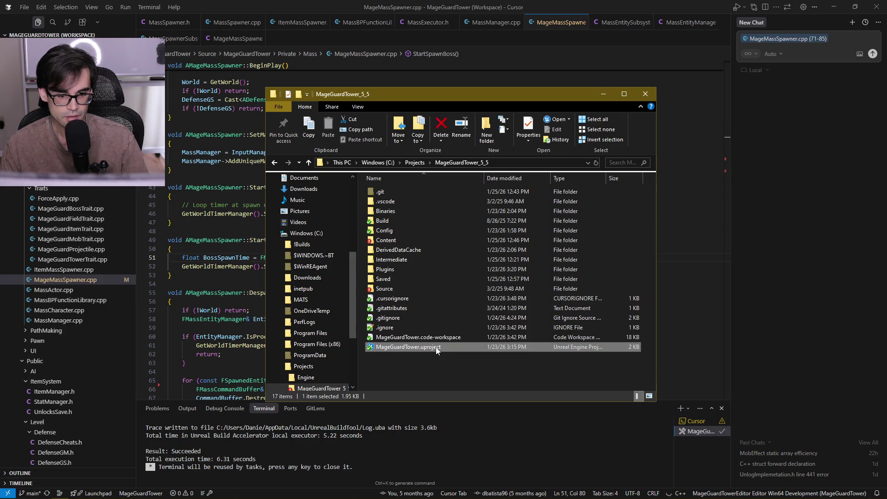
click(601, 96)
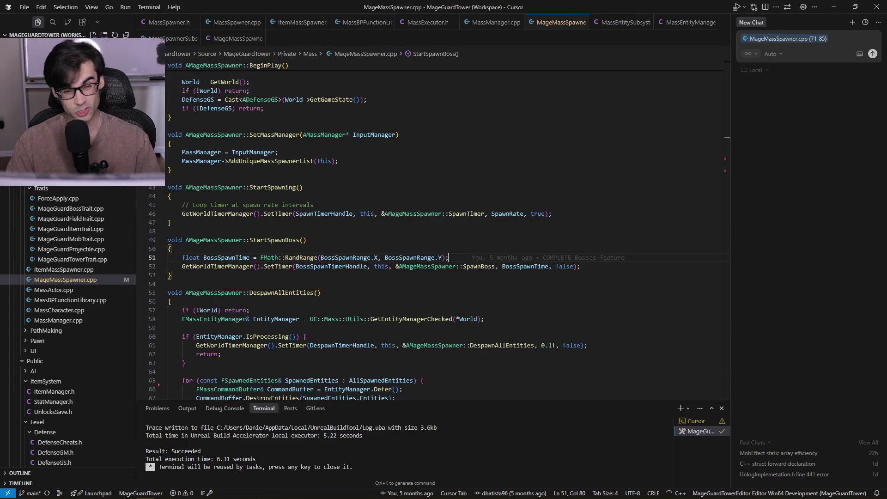
mouse_move(180, 498)
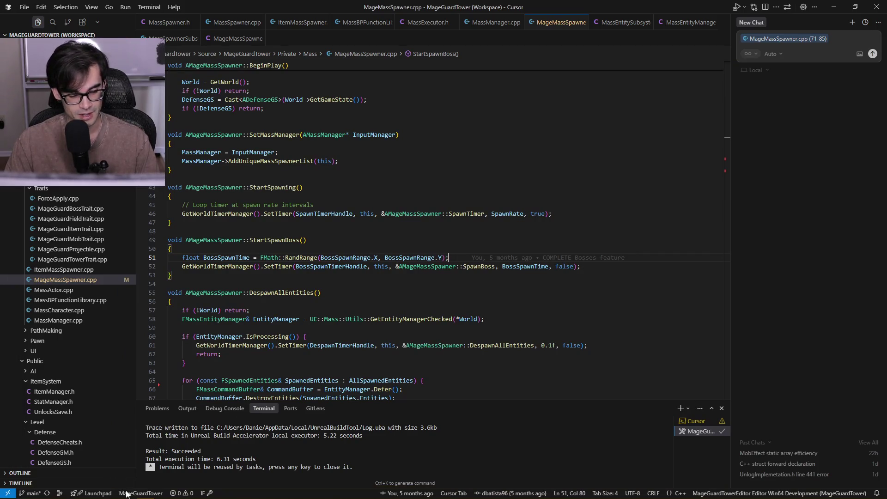
click(162, 492)
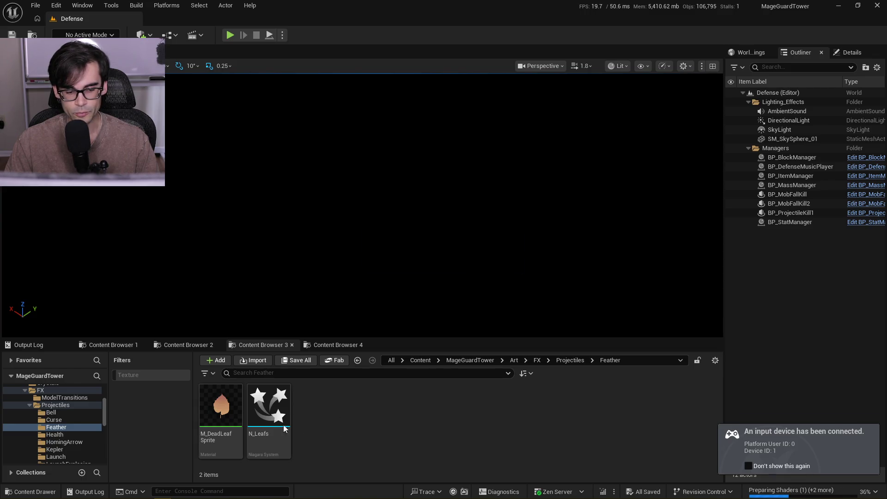
Open M_DeadLeafSprite and inspect its graph, including the Local Position and Object Radius chain
click(219, 408)
double_click(219, 407)
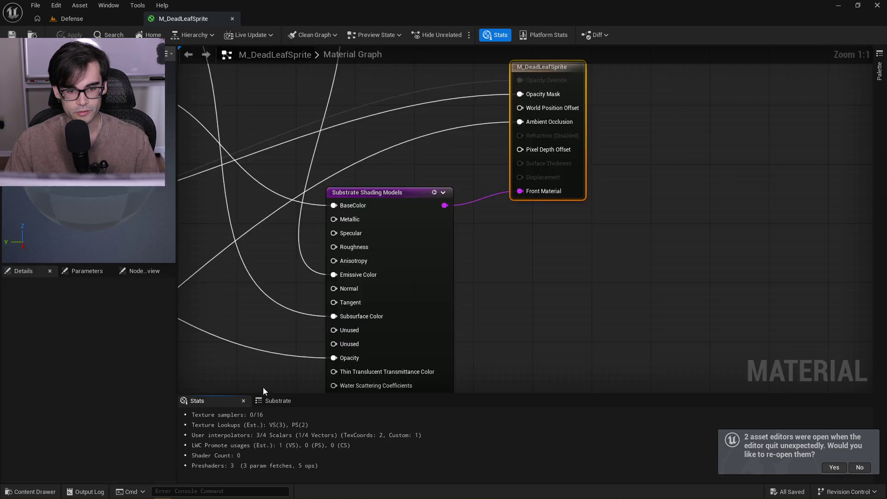
scroll(537, 171, down, 5)
scroll(587, 216, up, 2)
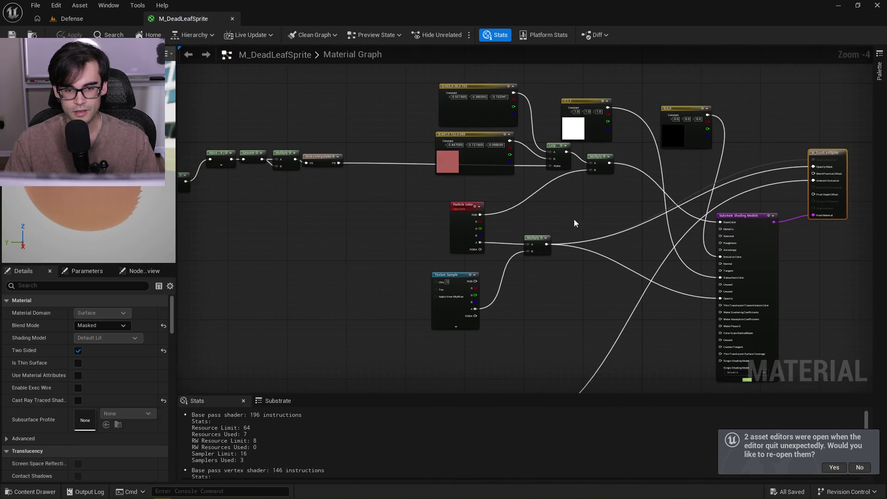
scroll(483, 211, down, 3)
scroll(481, 228, up, 5)
scroll(481, 231, down, 2)
scroll(592, 191, up, 2)
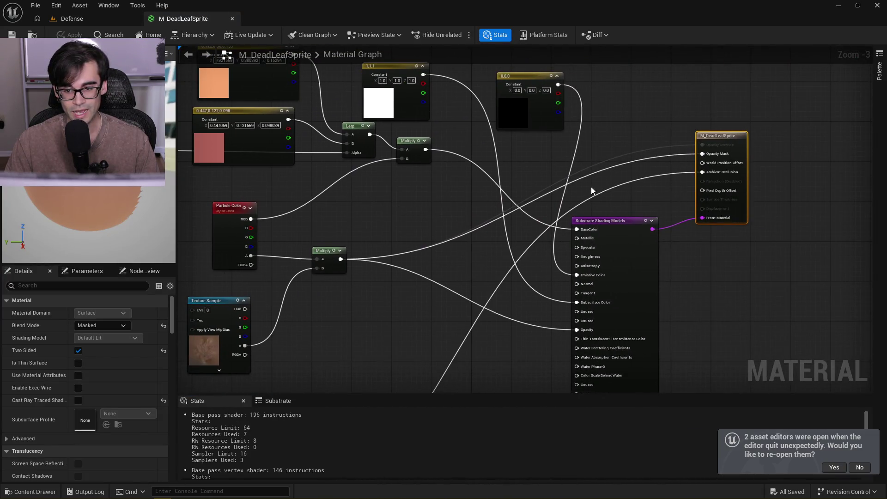
drag(573, 179, 502, 258)
mouse_move(647, 219)
mouse_down()
mouse_move(695, 217)
mouse_move(628, 193)
mouse_move(589, 200)
mouse_move(604, 203)
mouse_up()
drag(348, 237, 756, 226)
mouse_move(357, 113)
mouse_down()
mouse_move(716, 203)
mouse_move(756, 235)
mouse_up()
mouse_move(733, 157)
mouse_down()
mouse_move(753, 183)
mouse_move(309, 224)
mouse_up()
scroll(415, 259, down, 4)
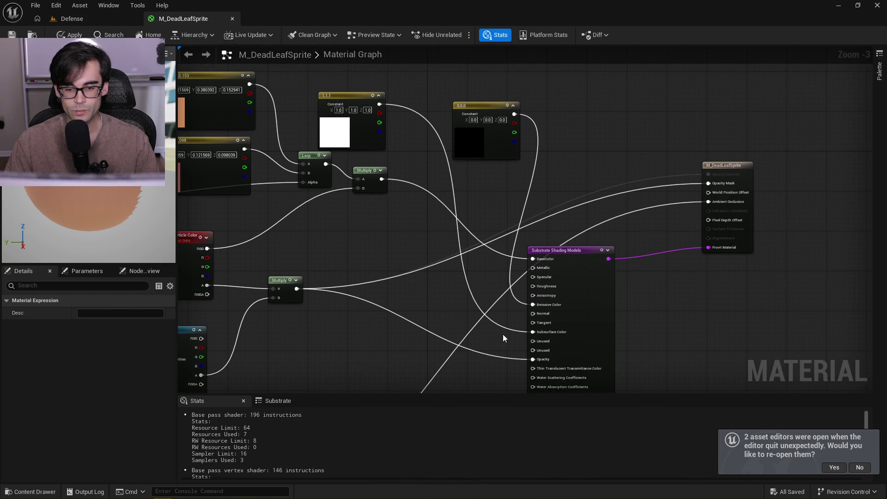
scroll(370, 213, up, 4)
Check the Substrate shading model and BaseColor input, then apply the material and close its editor
mouse_move(469, 125)
mouse_down()
mouse_move(453, 204)
mouse_move(588, 251)
mouse_up()
click(511, 359)
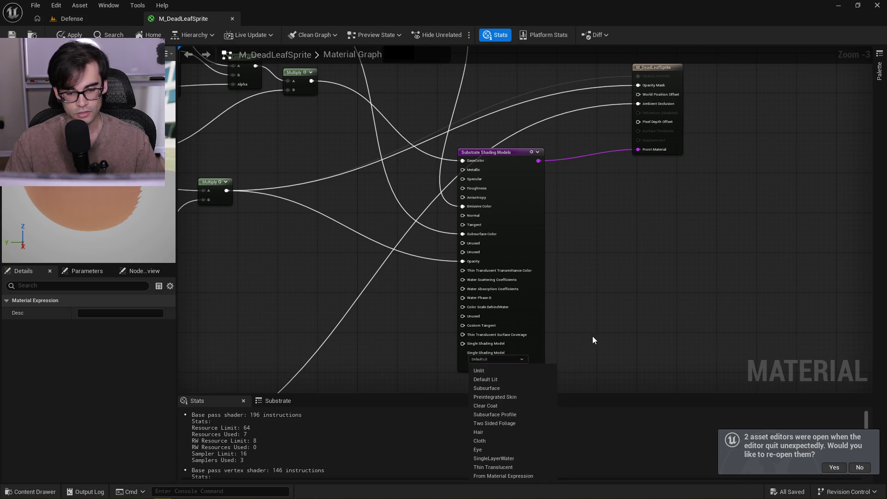
mouse_move(586, 274)
mouse_down()
mouse_move(557, 218)
mouse_move(529, 375)
mouse_up()
click(459, 301)
click(597, 260)
scroll(550, 245, up, 3)
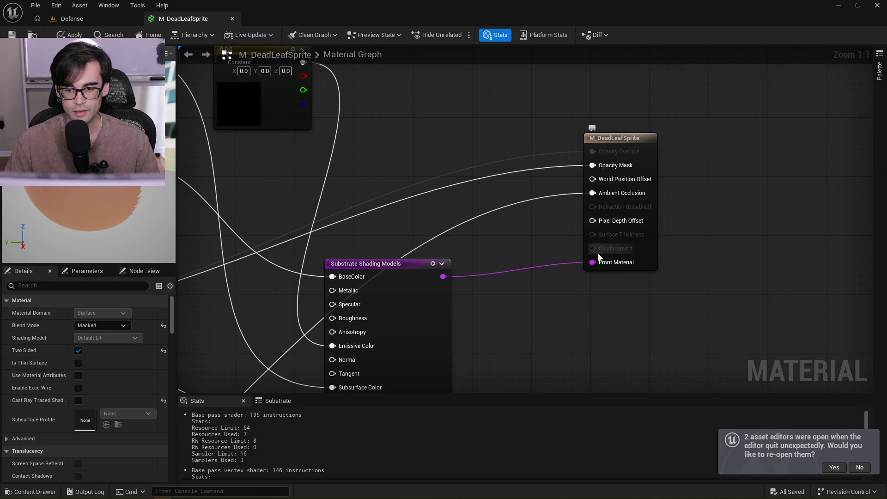
drag(455, 183, 526, 178)
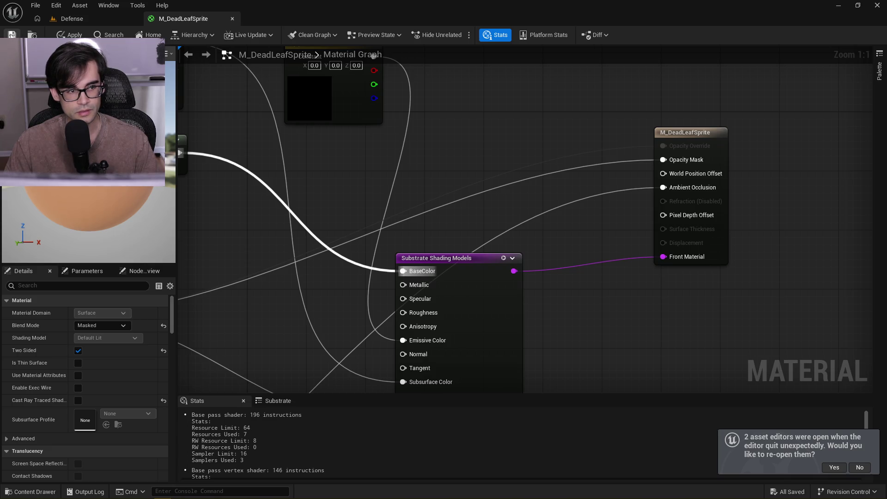
click(12, 35)
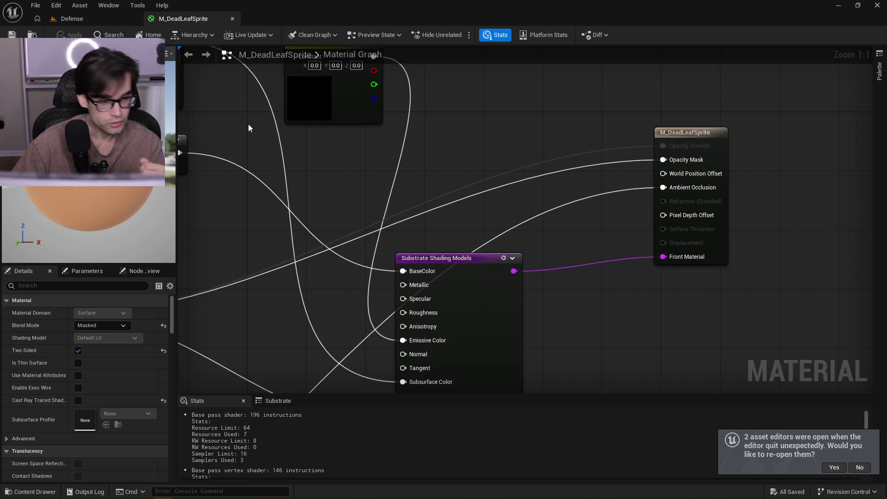
click(233, 18)
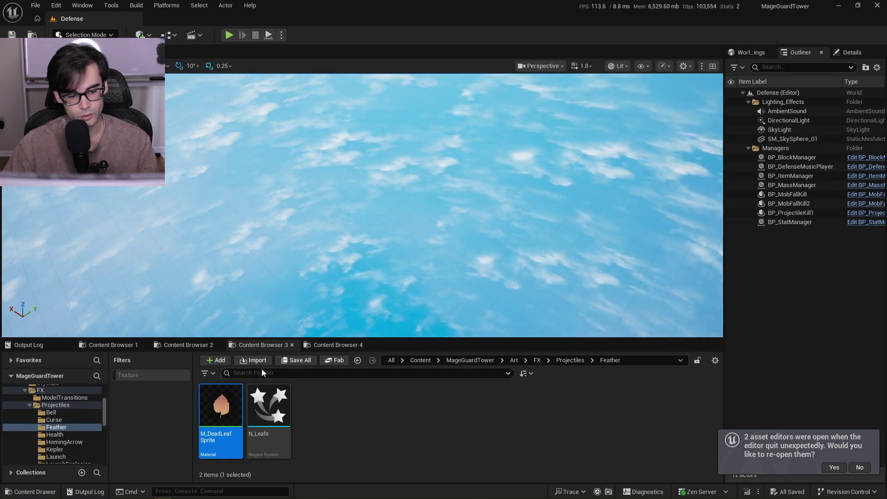
Reopen N_Leafs and add a new CompletelyEmpty emitter, CompletelyEmpty001, beside BlowingParticles
double_click(268, 406)
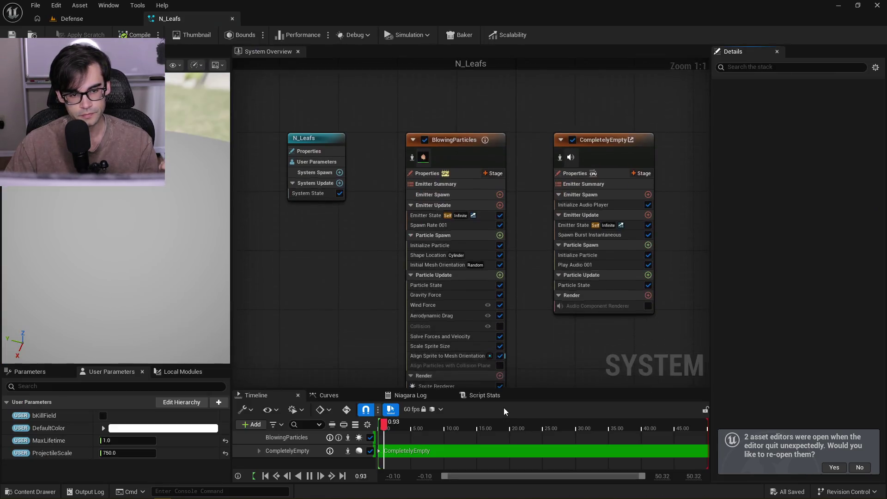
scroll(511, 255, down, 1)
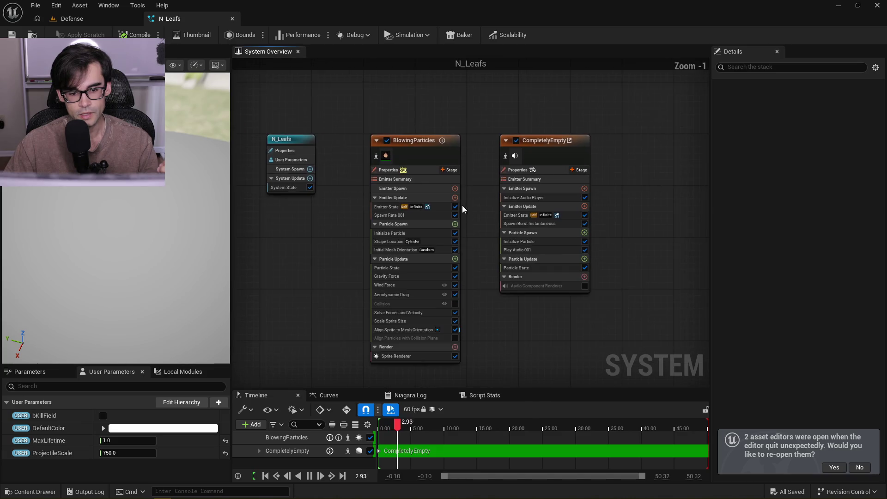
mouse_move(482, 154)
mouse_down()
mouse_move(457, 147)
mouse_move(590, 144)
mouse_up()
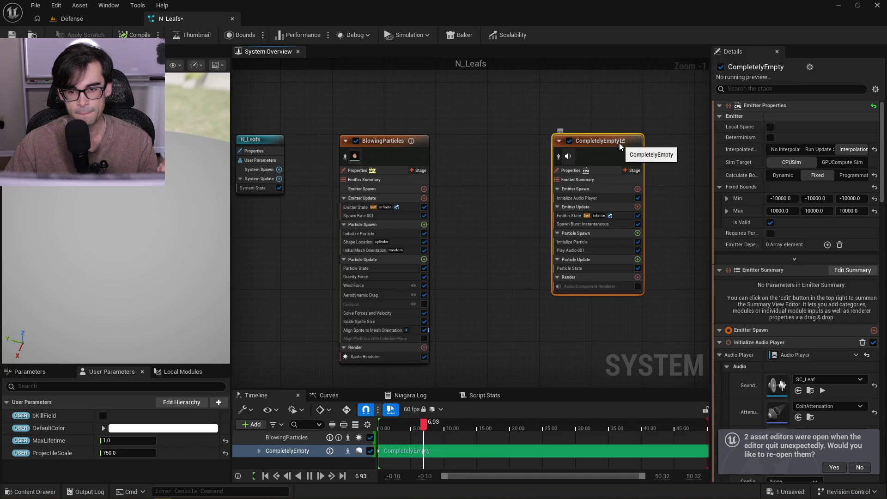
click(475, 168)
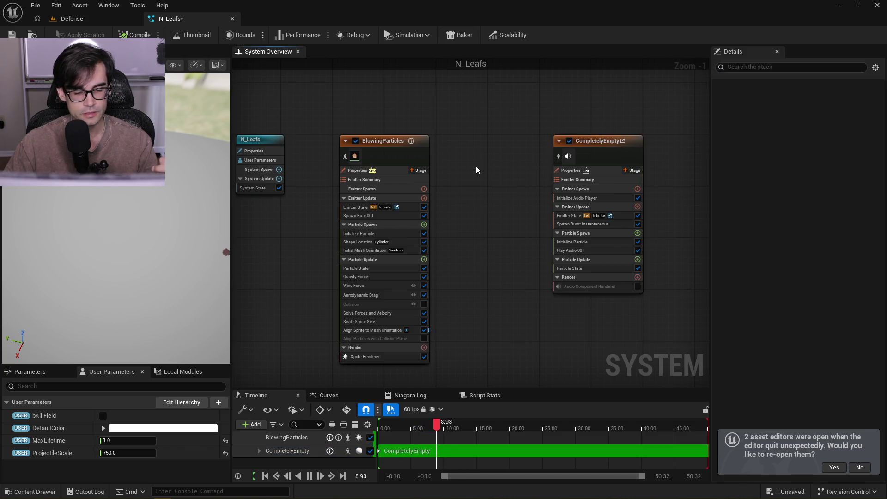
right_click(477, 170)
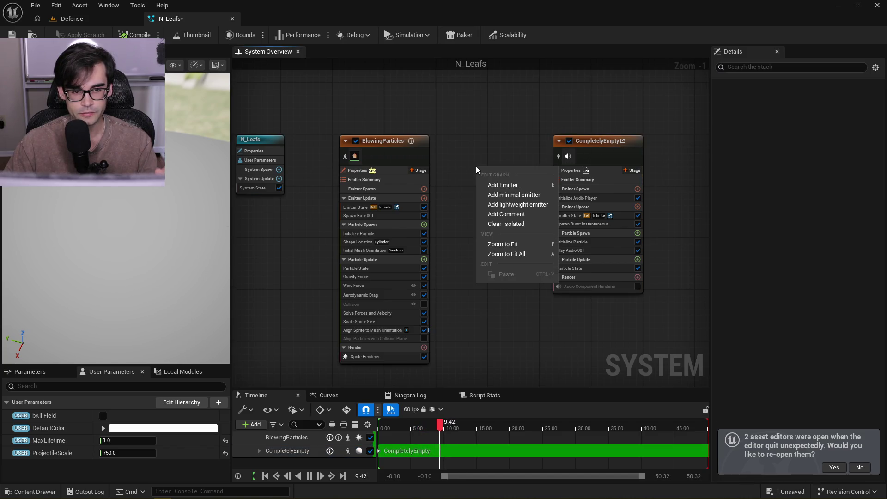
click(504, 185)
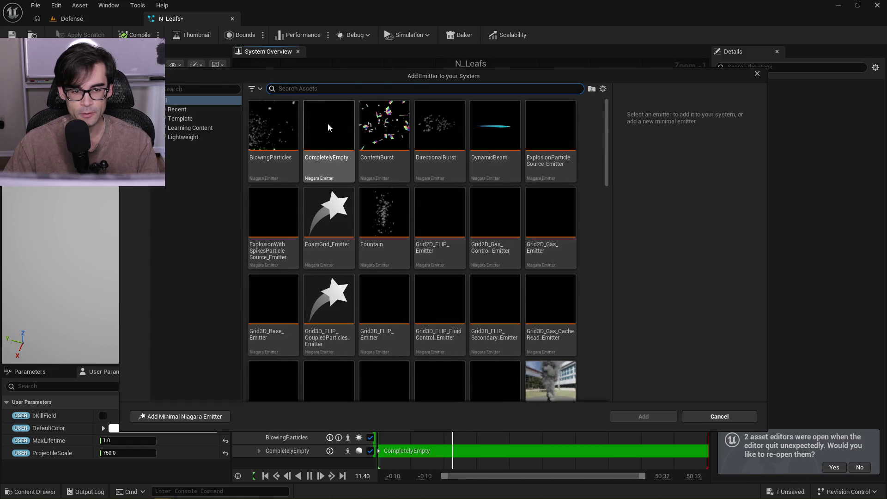
click(328, 134)
click(645, 416)
mouse_move(519, 178)
mouse_down()
mouse_move(454, 178)
mouse_move(410, 156)
mouse_move(436, 141)
mouse_move(427, 145)
mouse_up()
Show BlowingParticles' and then CompletelyEmpty001's emitter properties in the Details panel
click(599, 144)
click(301, 175)
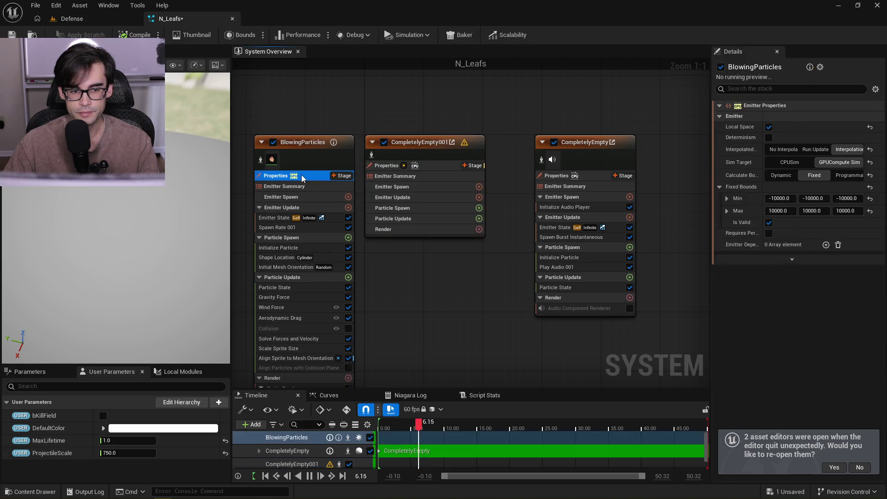
click(447, 172)
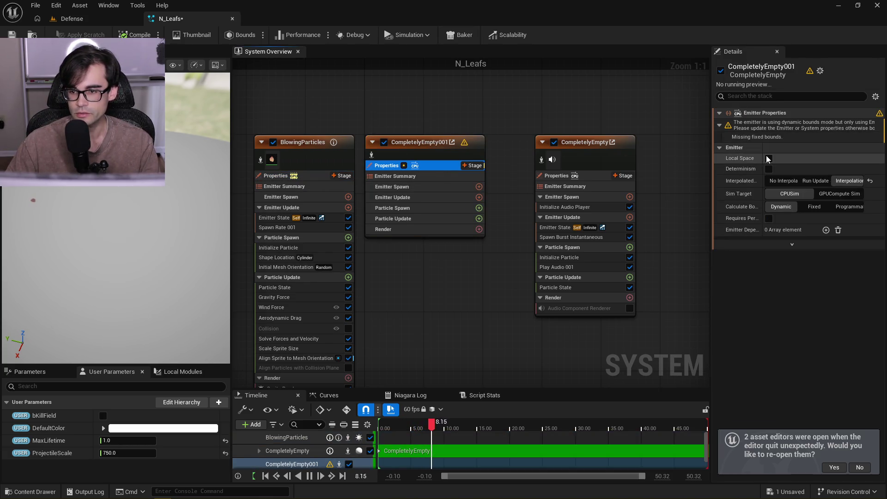
Set CompletelyEmpty001 to GPUCompute Sim with BlowingParticles' ±10000 Fixed Bounds pasted in
click(841, 195)
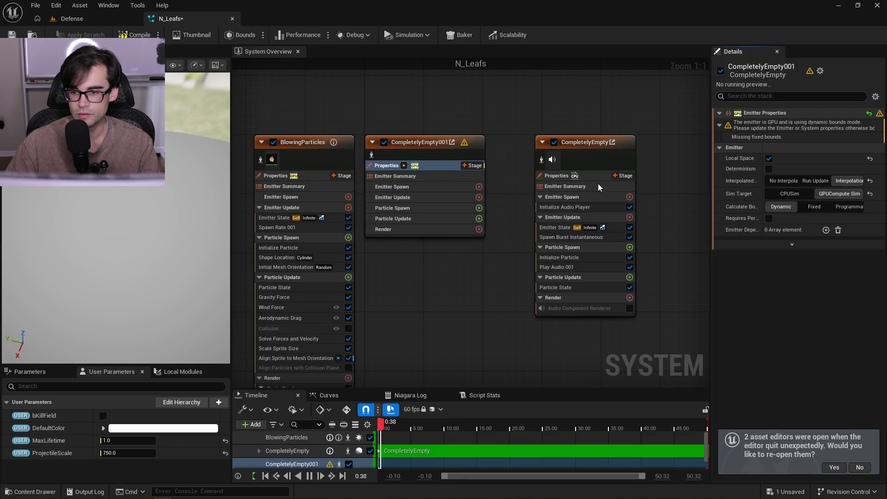
click(305, 177)
right_click(779, 187)
click(820, 206)
click(455, 168)
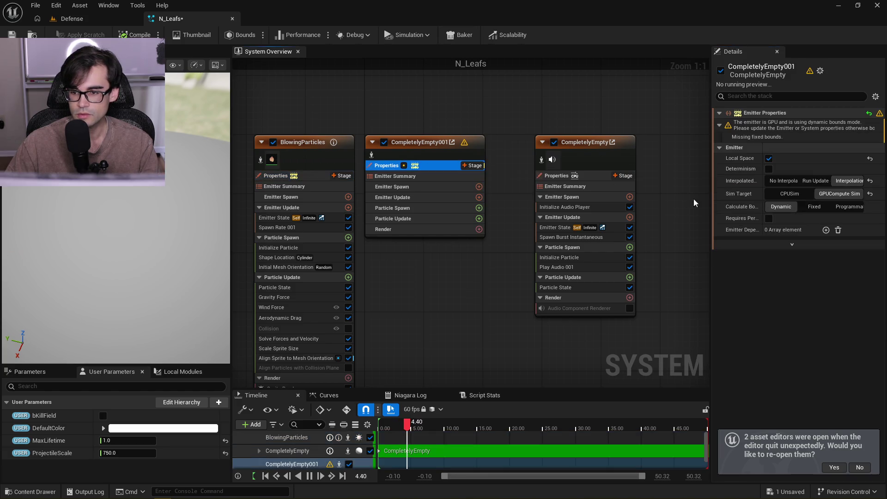
click(813, 207)
right_click(779, 195)
click(809, 222)
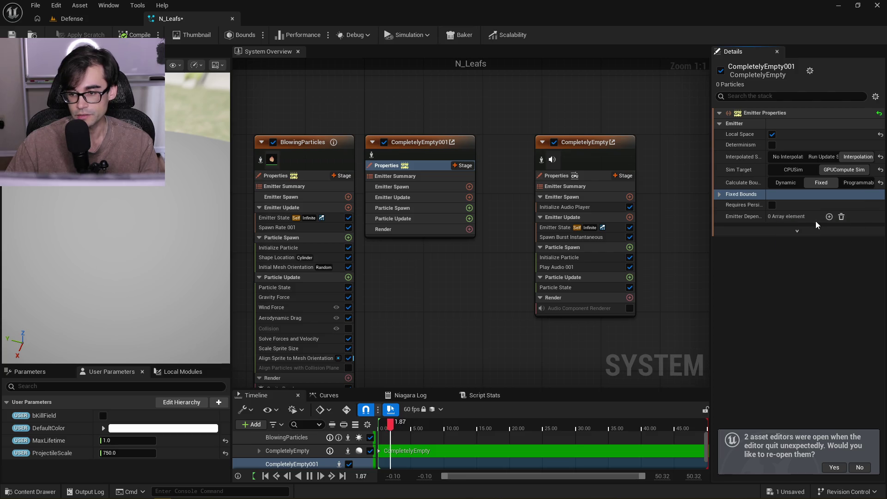
click(719, 195)
Compare both emitters' properties, summaries and BlowingParticles' Emitter Spawn stage
click(319, 176)
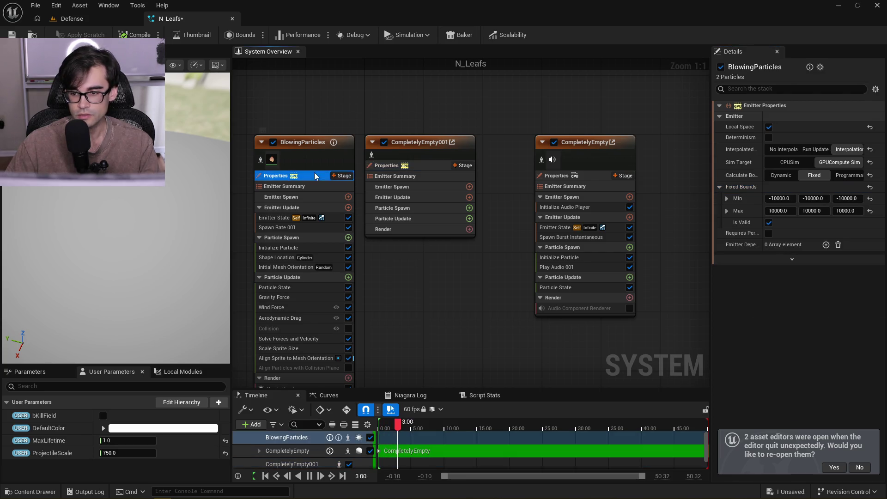
click(406, 165)
click(296, 186)
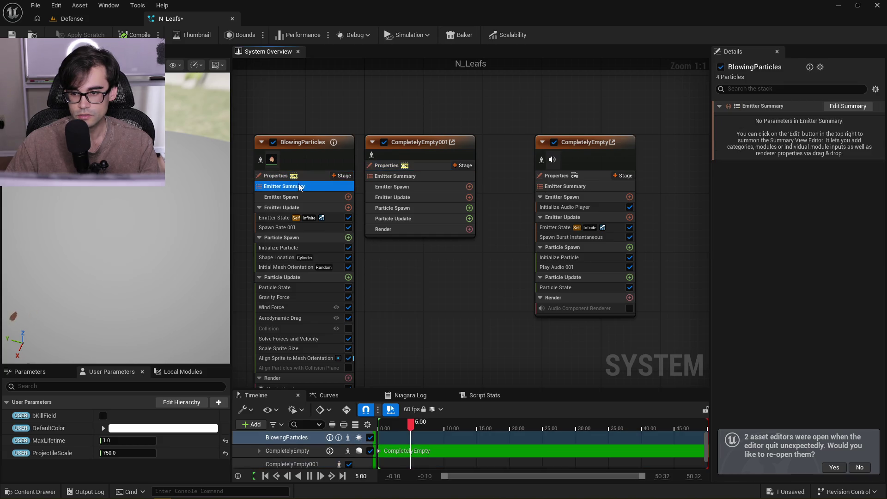
click(406, 176)
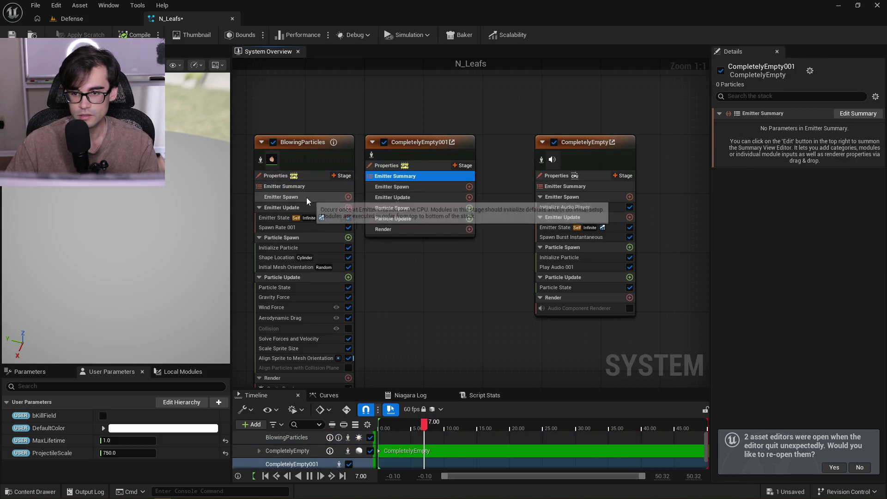
click(324, 197)
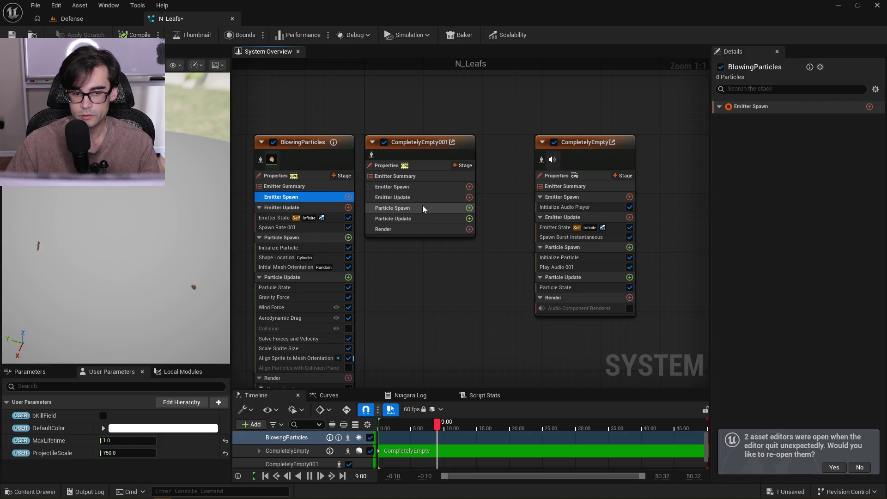
Add Emitter State and Spawn Rate modules to CompletelyEmpty001's Emitter Update
click(443, 197)
click(469, 197)
text(state)
click(339, 261)
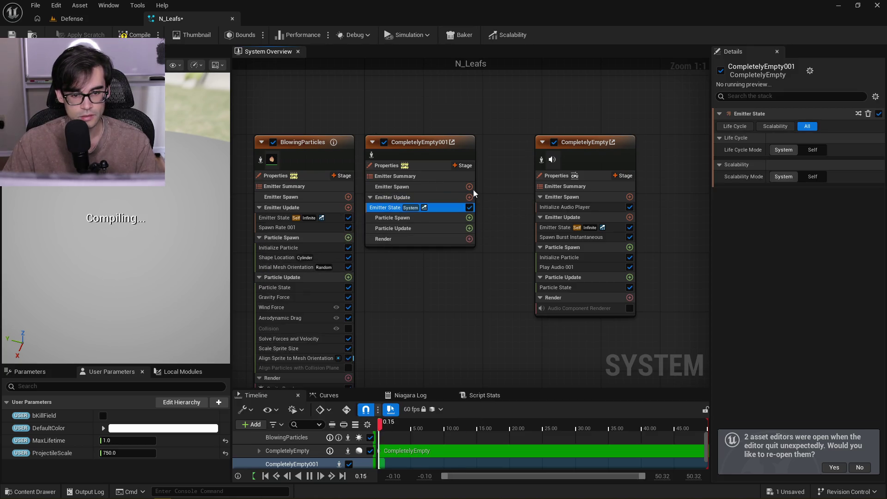
click(470, 198)
text(spawn rate)
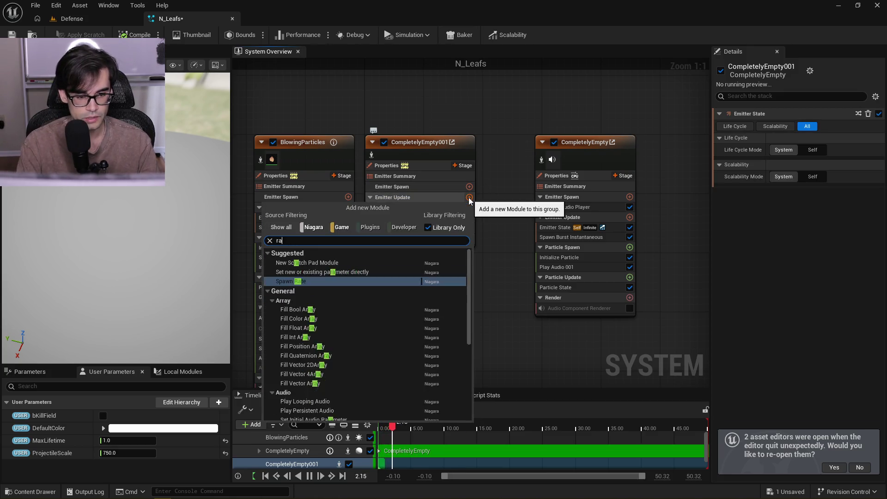
key(Return)
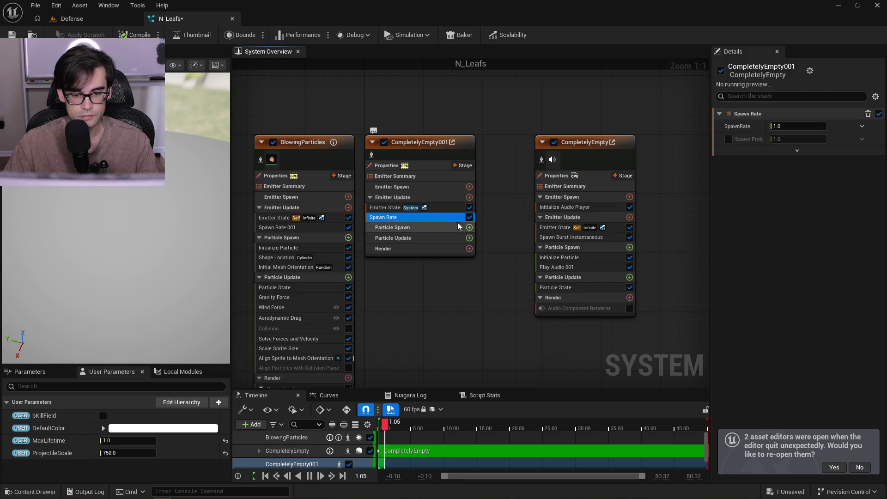
Add Initialize Particle, Shape Location and Initial Mesh Orientation to CompletelyEmpty001's Particle Spawn
click(469, 227)
text(initili)
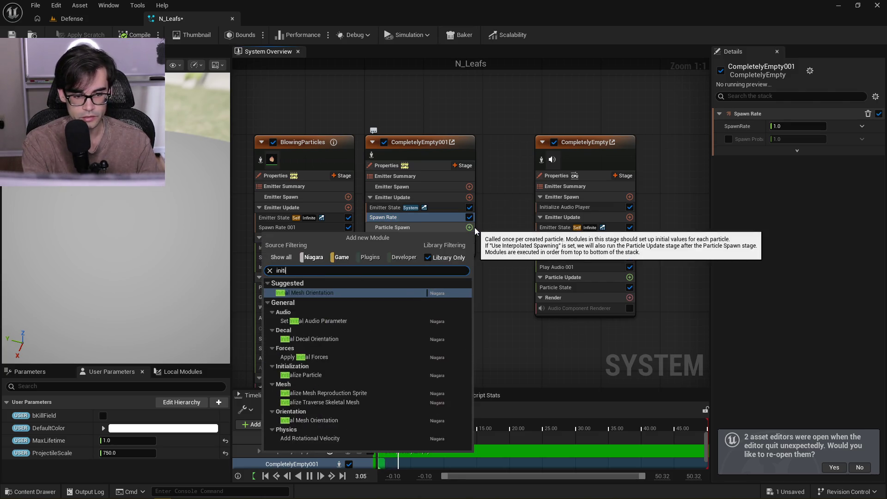
key(BackSpace)
key(BackSpace)
key(BackSpace)
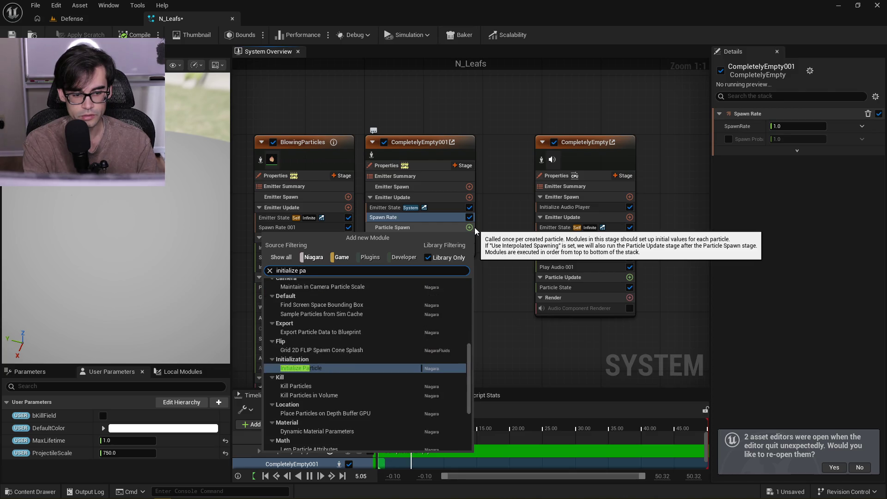
key(Return)
click(469, 227)
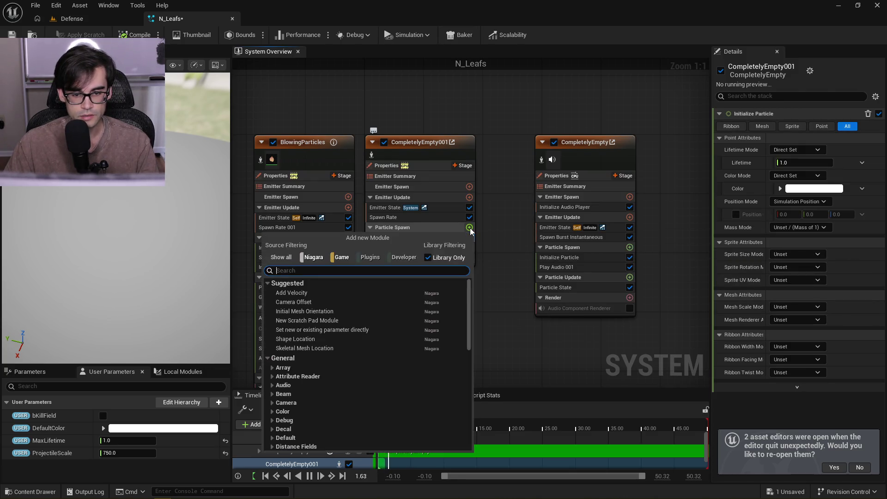
text(shape locat)
key(Return)
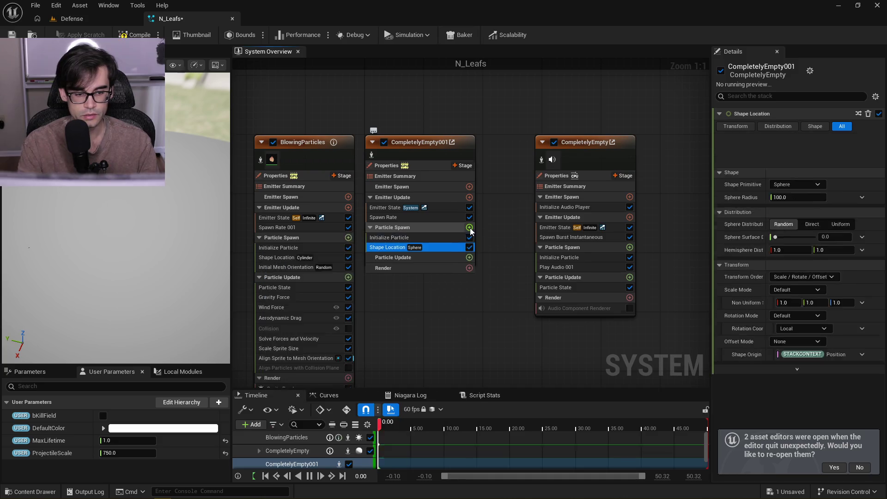
click(470, 228)
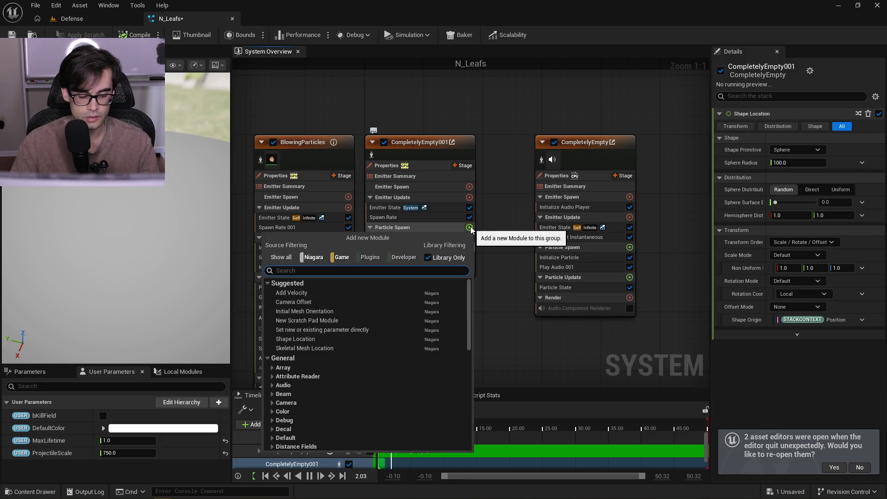
text(initial mesh)
key(Return)
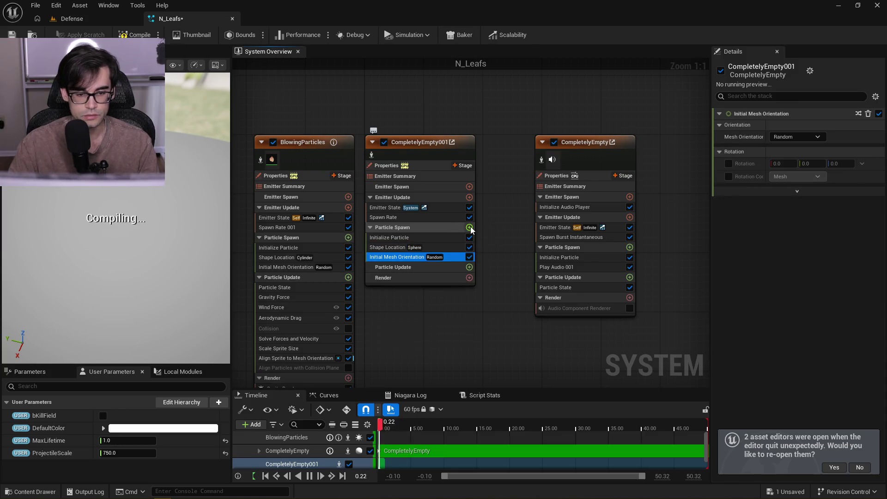
Add Particle State, Gravity Force, Wind Force and Aerodynamic Drag to Particle Update
click(469, 267)
text(state)
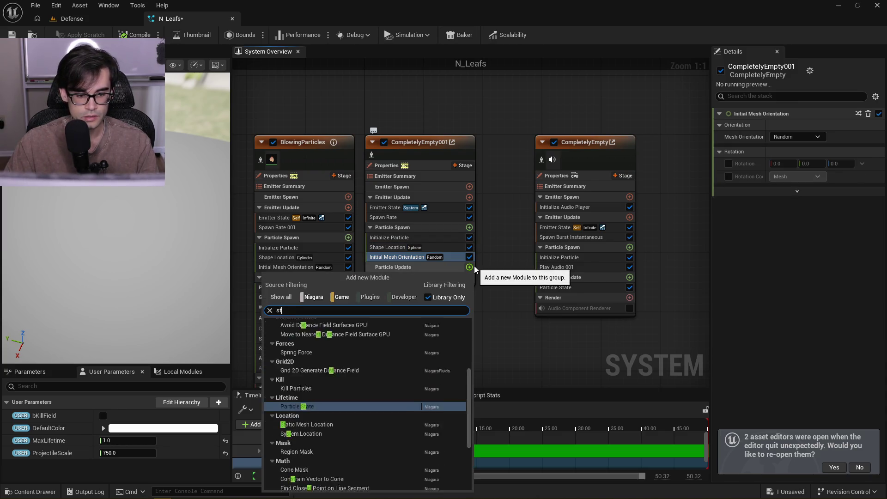
key(Up)
key(Return)
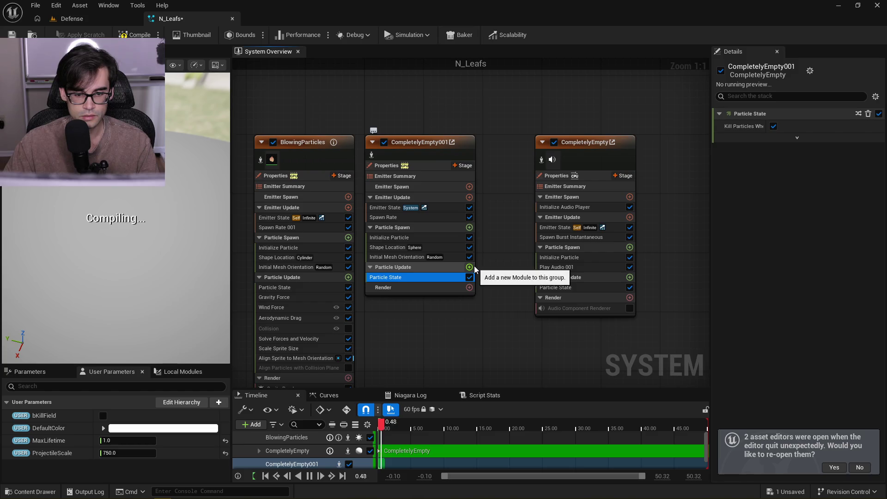
click(469, 267)
text(gravity)
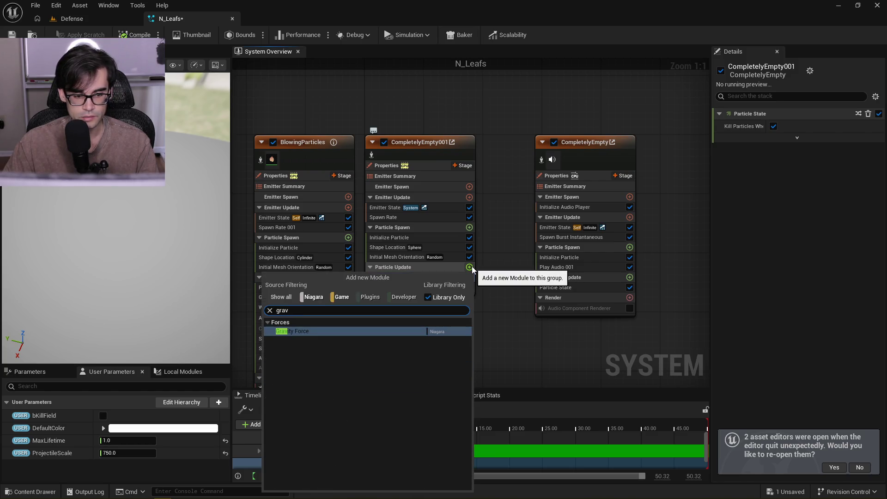
key(Return)
click(479, 268)
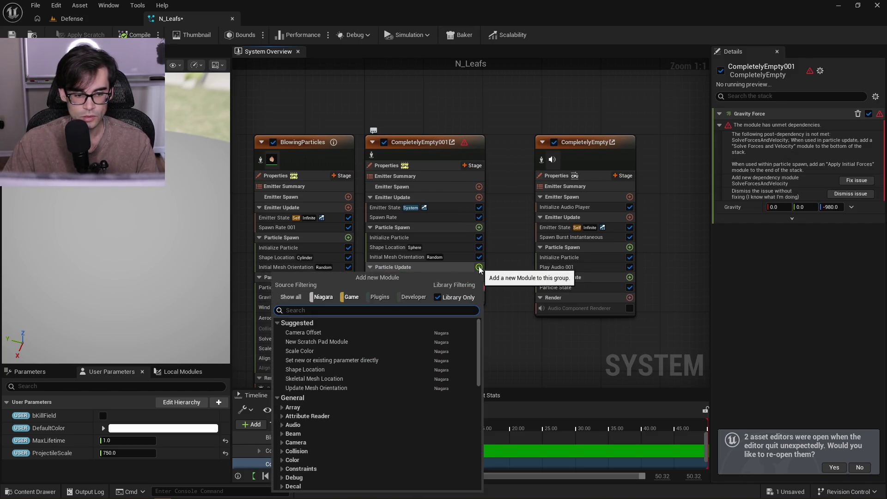
text(wind)
key(Return)
click(479, 268)
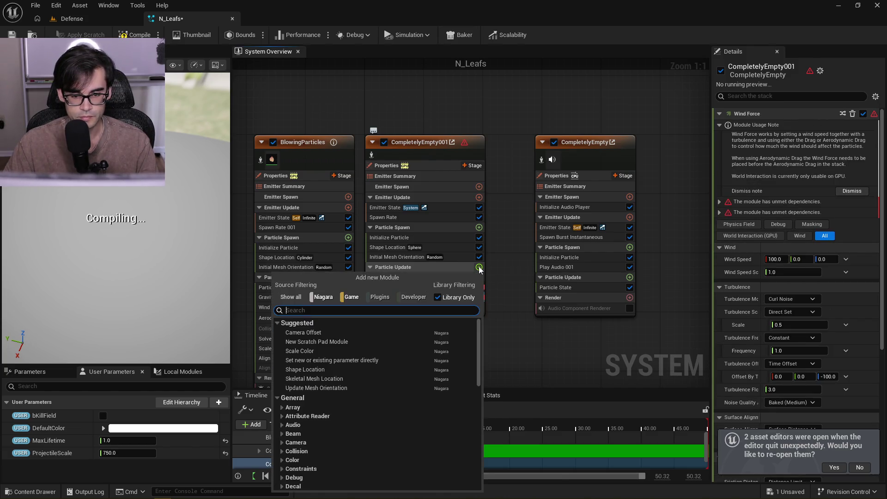
text(aer)
key(Return)
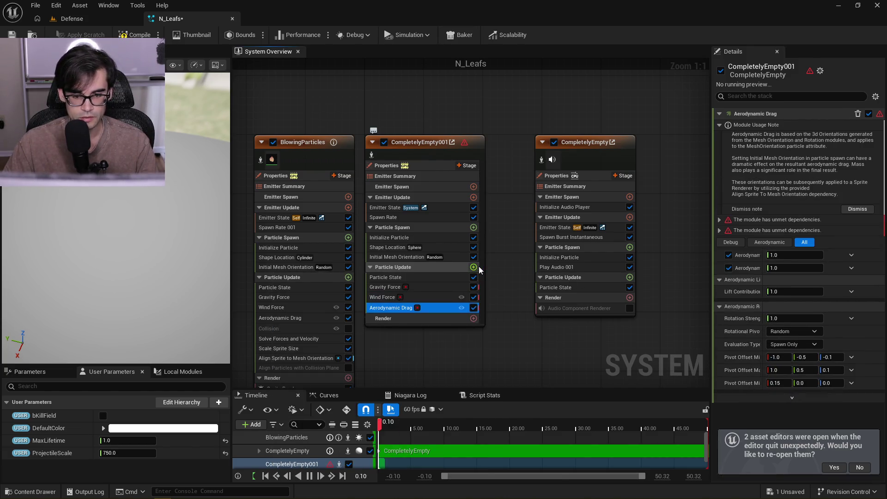
Add Solve Forces and Velocity, Scale Sprite Size and Align Sprite to Mesh Orientation to Particle Update
click(476, 268)
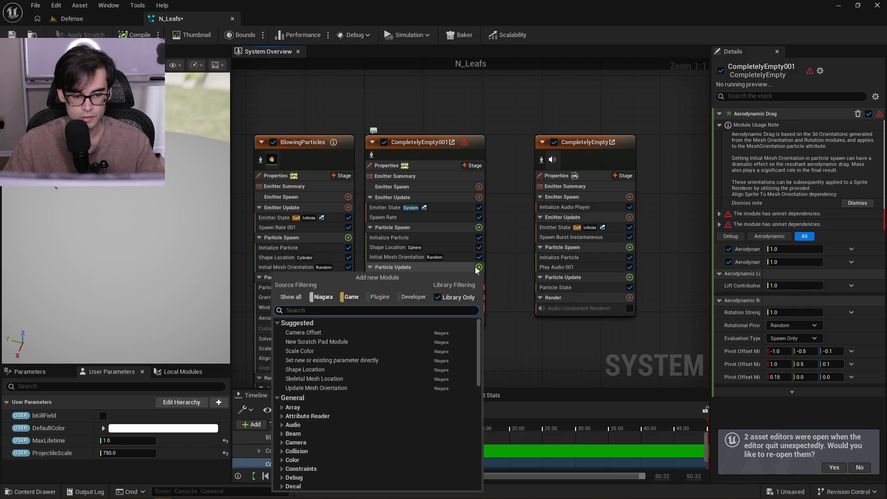
text(solve)
key(Return)
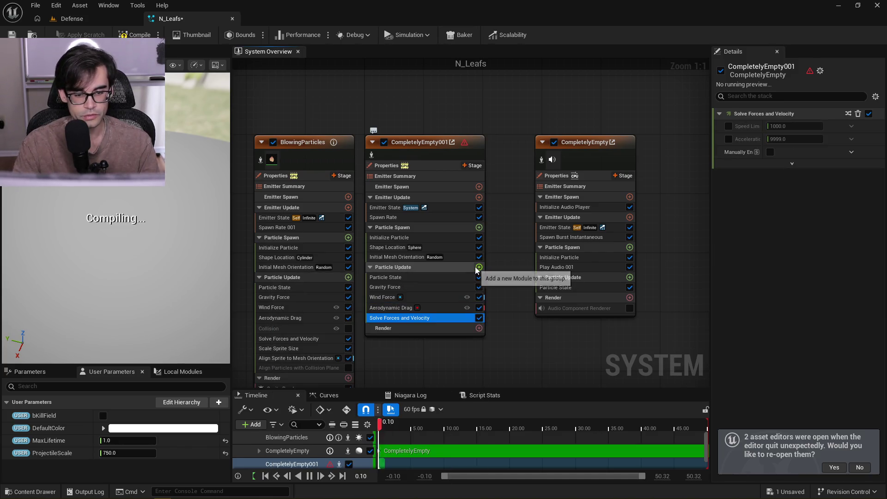
click(478, 267)
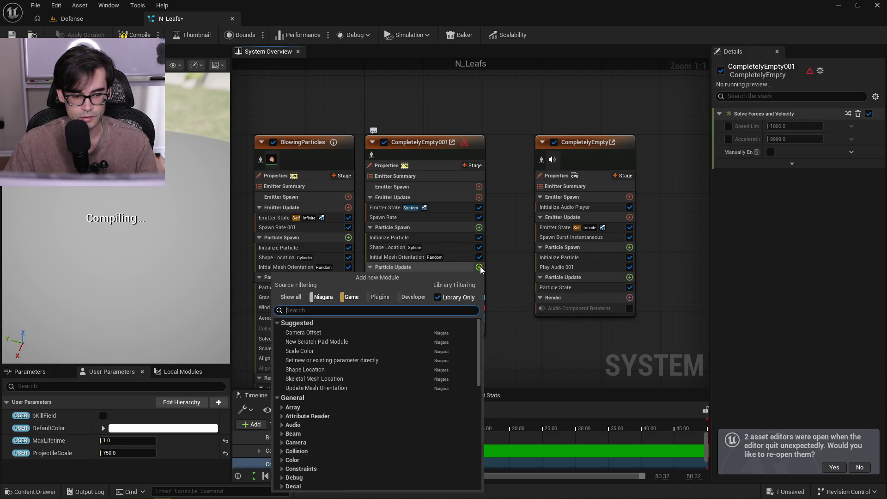
text(scale spr)
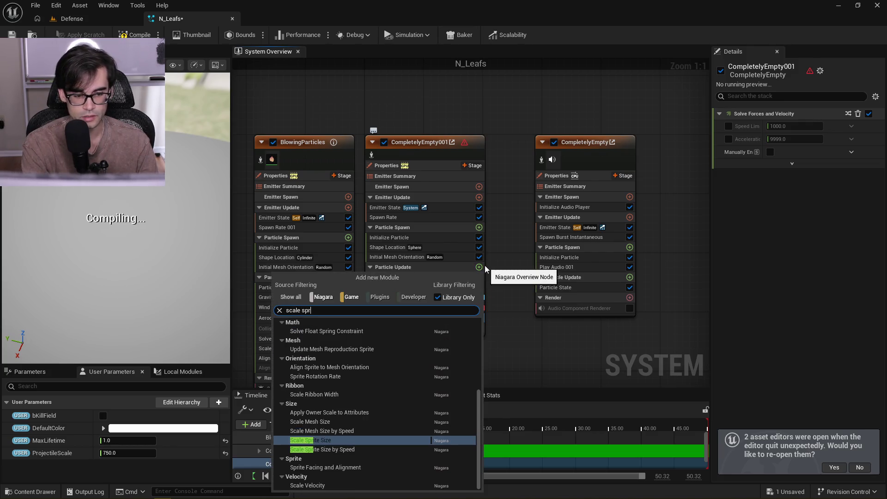
key(Return)
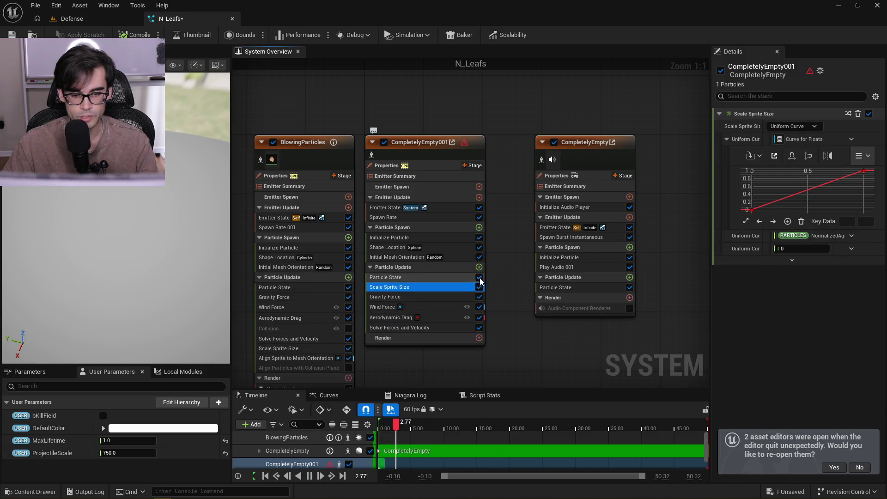
click(479, 267)
text(align sprite to m)
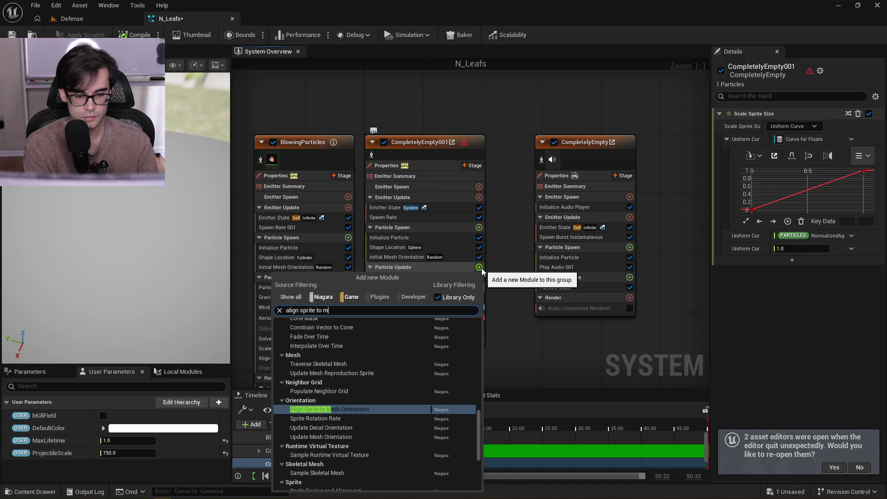
key(Return)
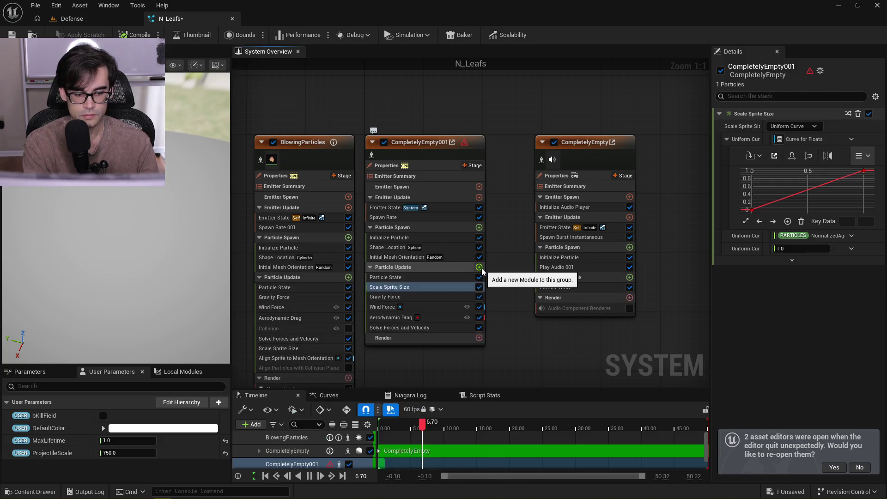
Add a Sprite Renderer to CompletelyEmpty001's Render stage
scroll(494, 250, down, 1)
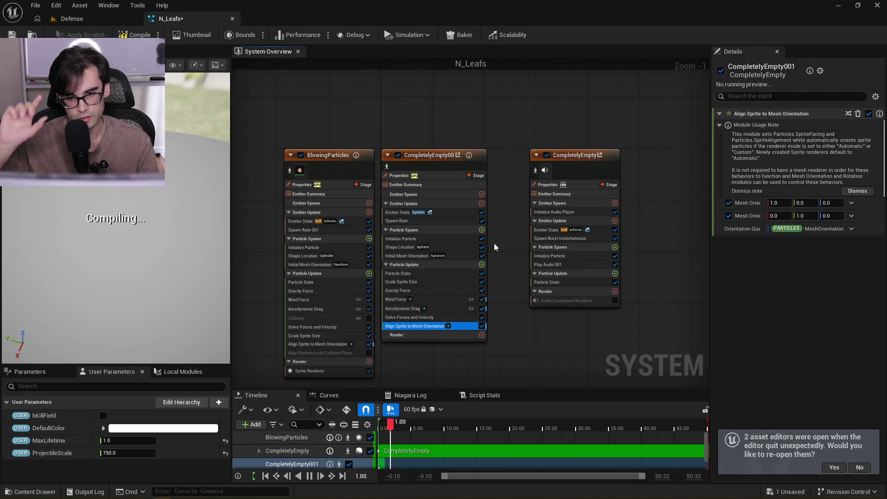
click(481, 335)
text(sprite)
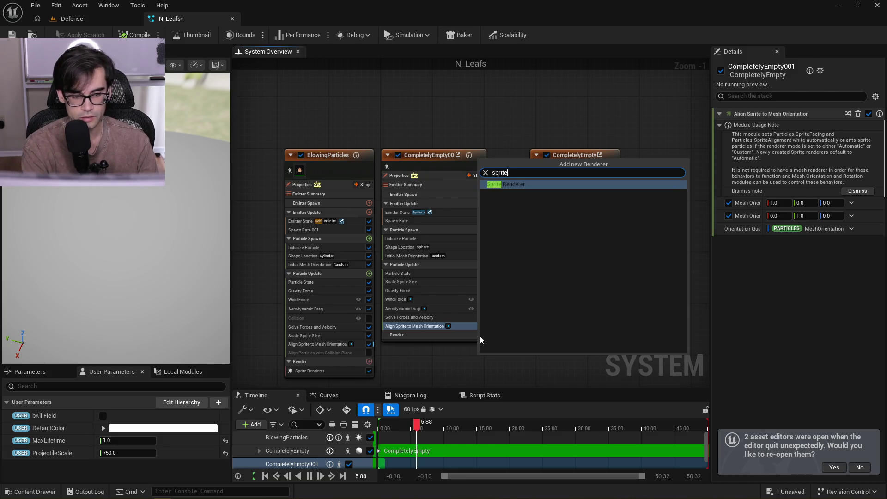
key(Return)
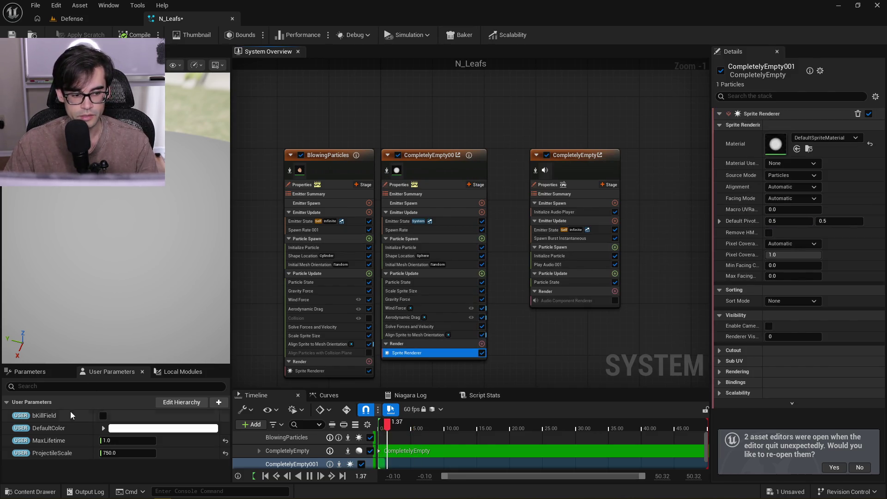
Disable BlowingParticles and set CompletelyEmpty001's Emitter State Life Cycle Mode to Self
click(300, 156)
text(5)
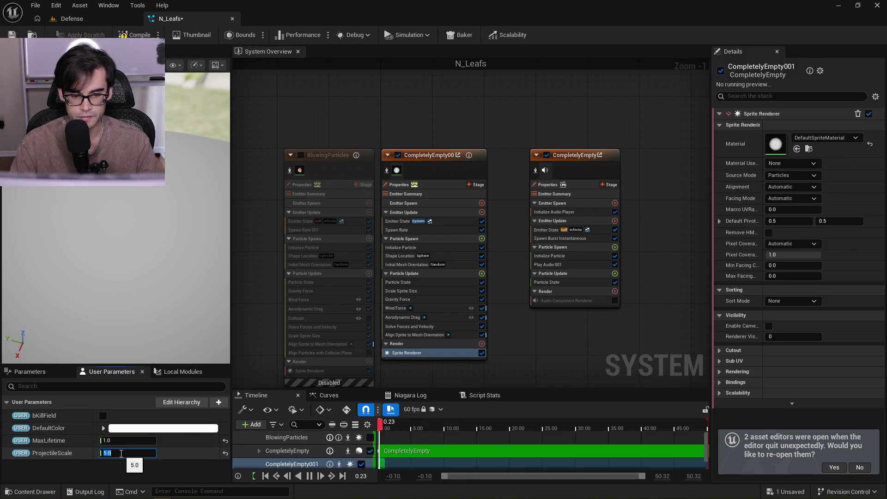
click(358, 221)
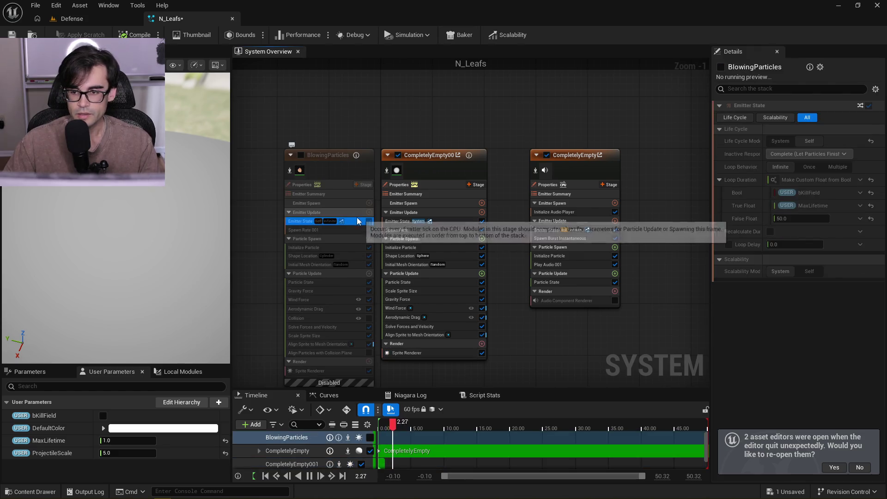
scroll(425, 236, up, 1)
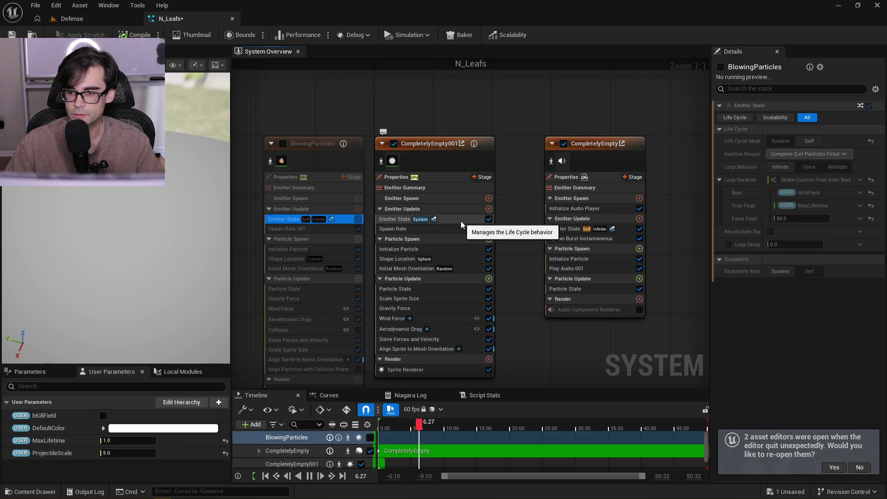
click(460, 222)
click(815, 151)
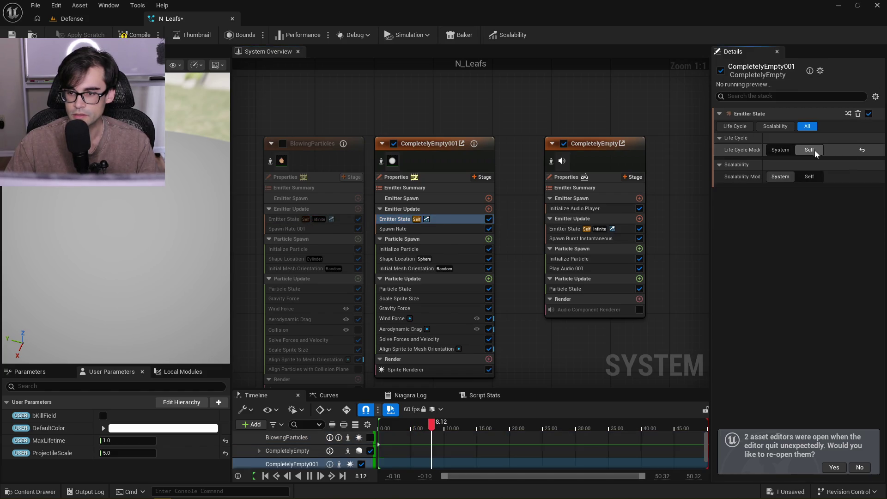
Copy BlowingParticles' Loop Duration setup into CompletelyEmpty001's Emitter State
click(350, 221)
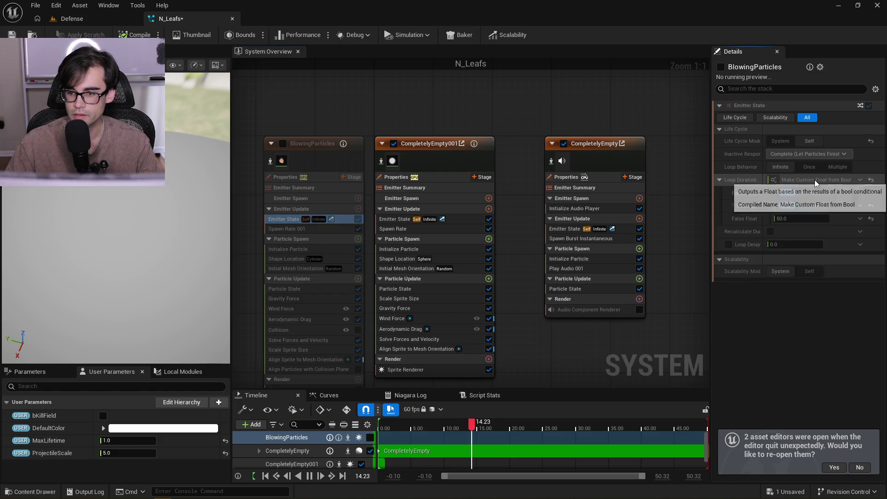
right_click(795, 181)
click(833, 255)
click(395, 219)
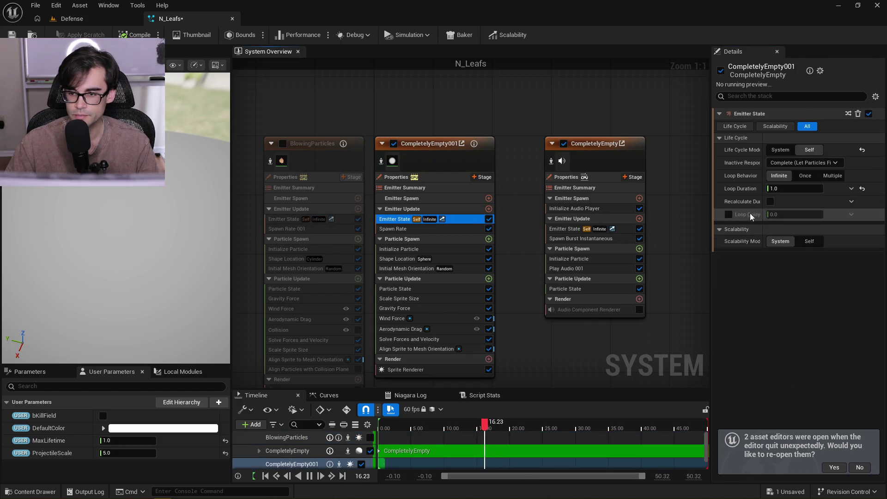
right_click(836, 197)
click(836, 268)
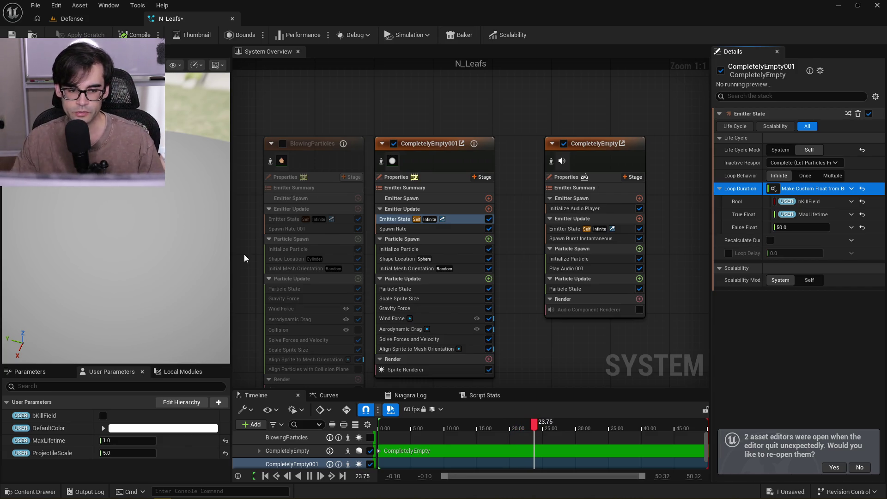
Compare both emitters' Emitter State settings and inspect BlowingParticles' Spawn Rate 001
click(351, 219)
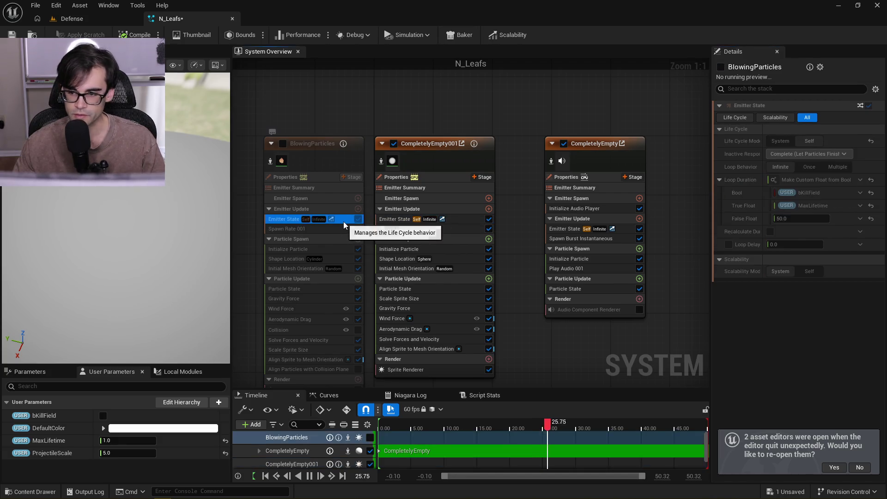
click(466, 220)
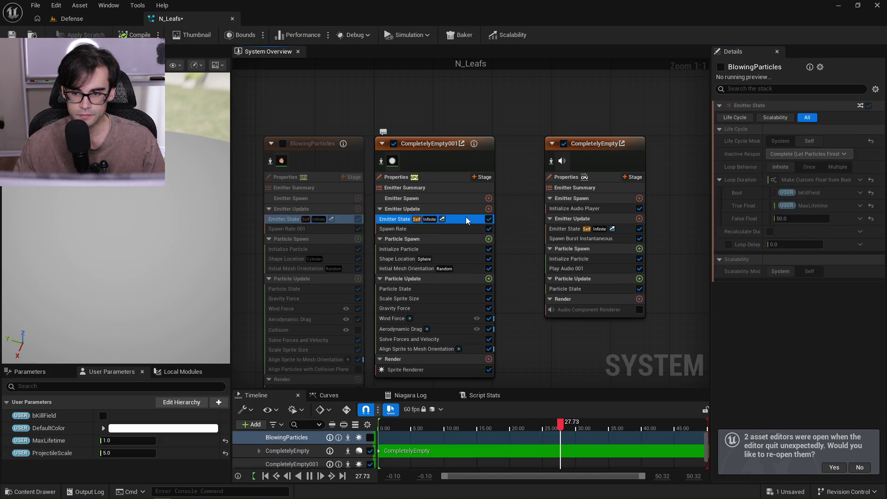
click(344, 220)
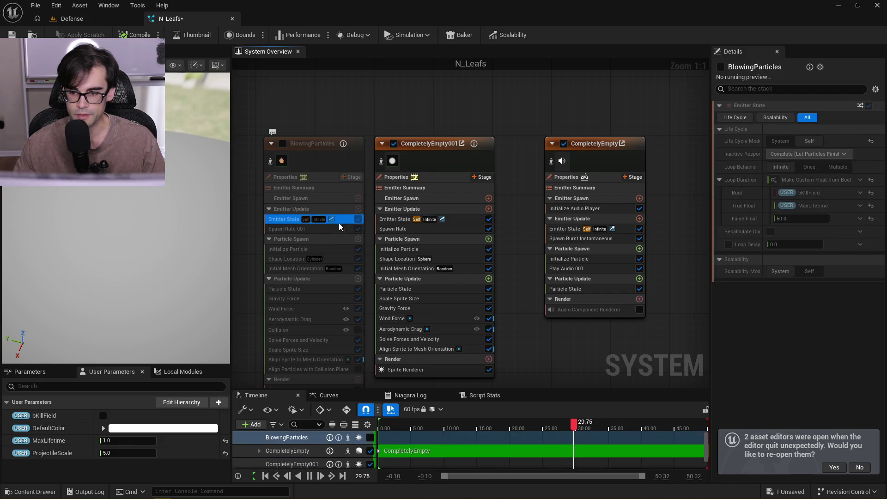
click(341, 231)
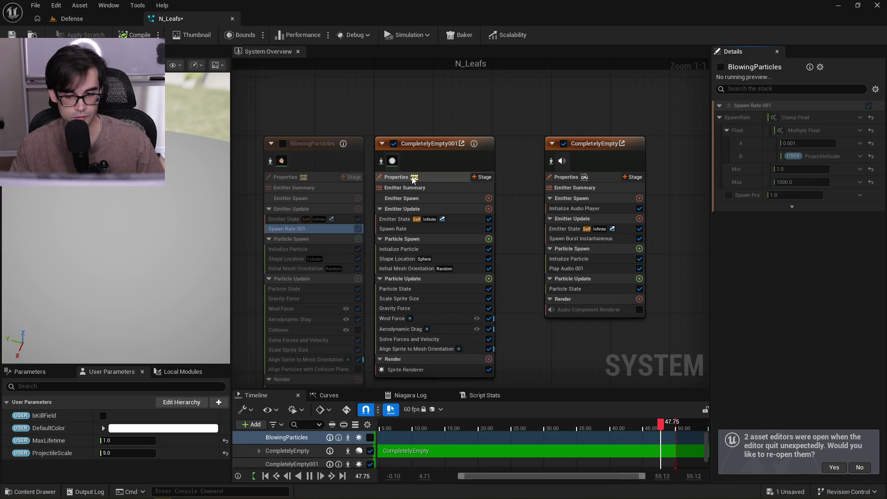
drag(587, 148, 580, 148)
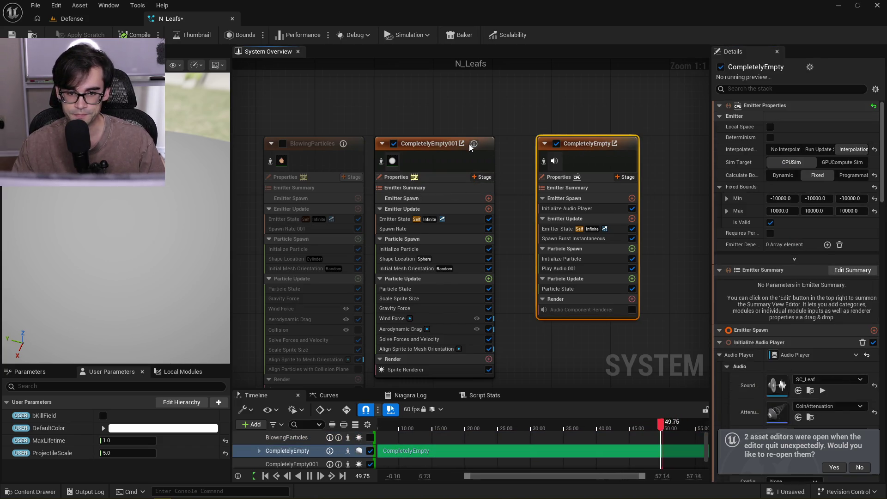
Compare the two emitters' Emitter State and Spawn Rate settings side by side
click(480, 157)
click(430, 220)
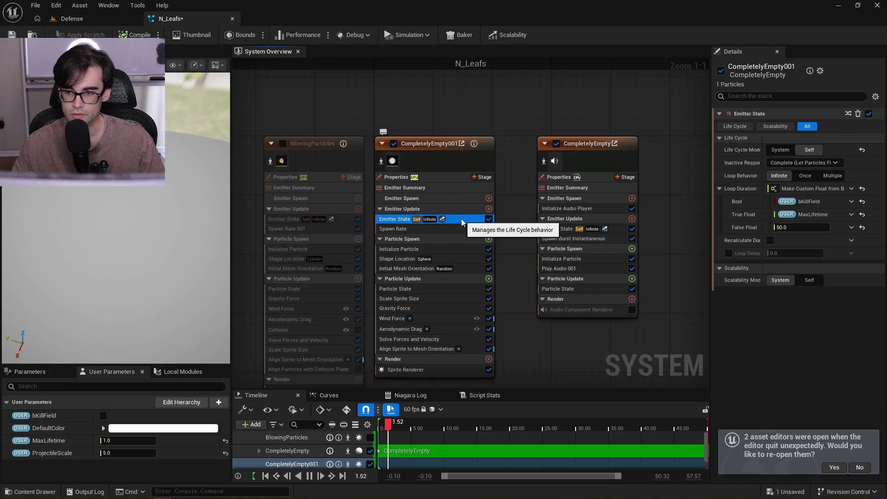
click(338, 220)
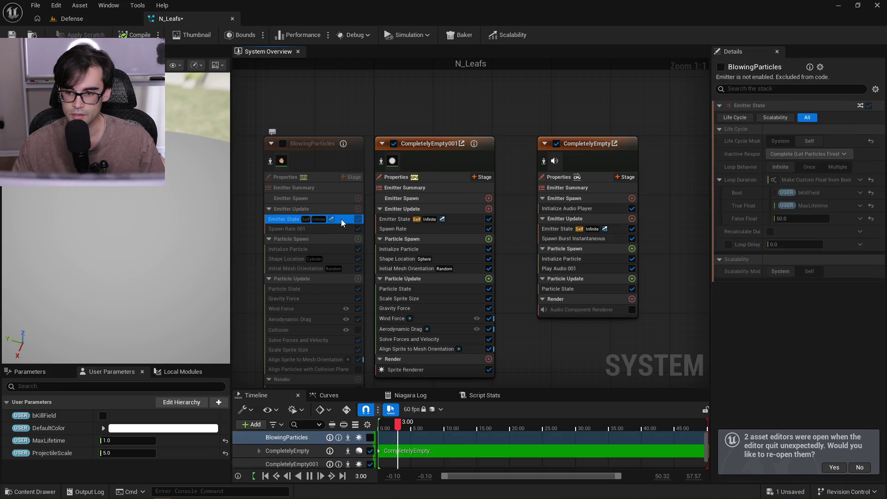
click(475, 219)
click(296, 228)
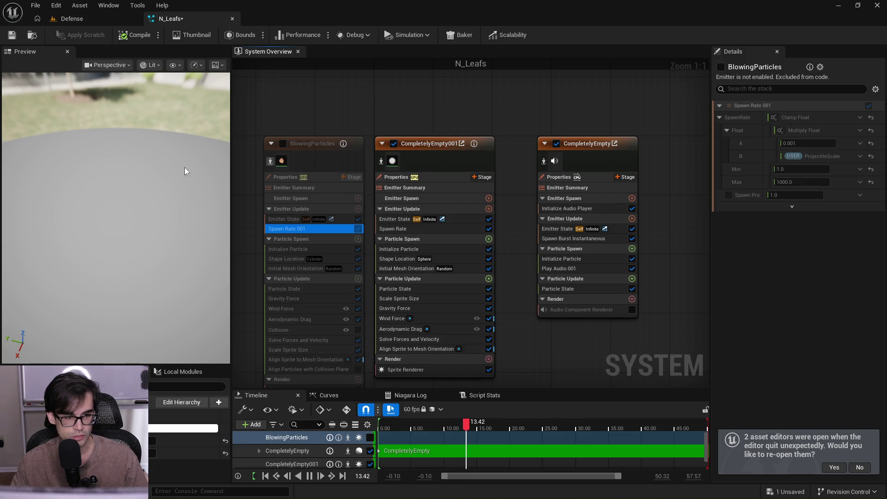
mouse_move(594, 121)
mouse_down()
mouse_move(394, 128)
mouse_move(568, 105)
mouse_up()
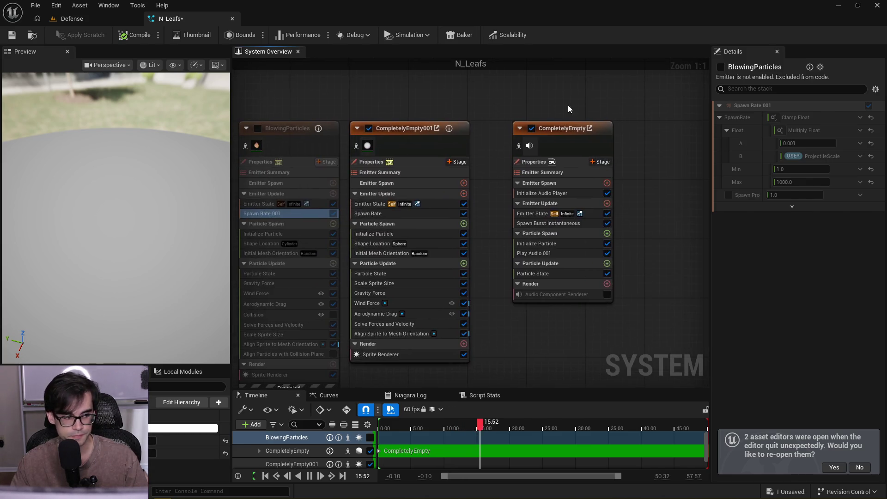
drag(487, 132, 530, 120)
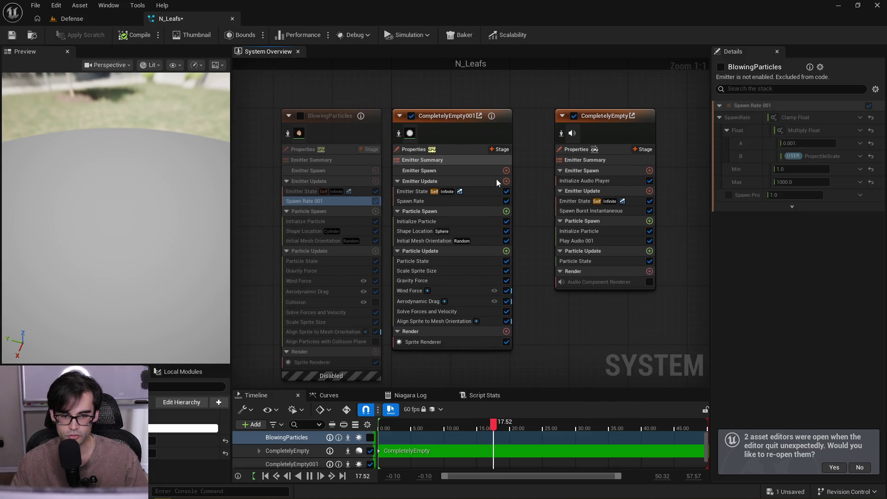
click(465, 204)
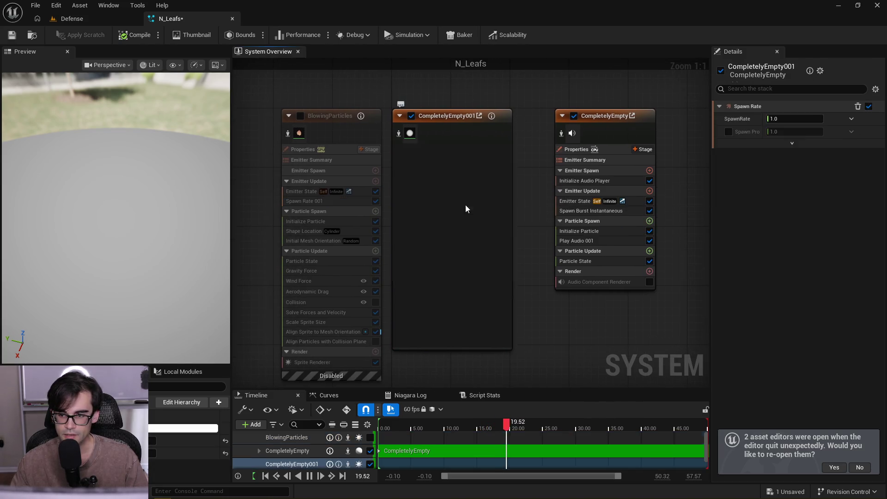
click(308, 203)
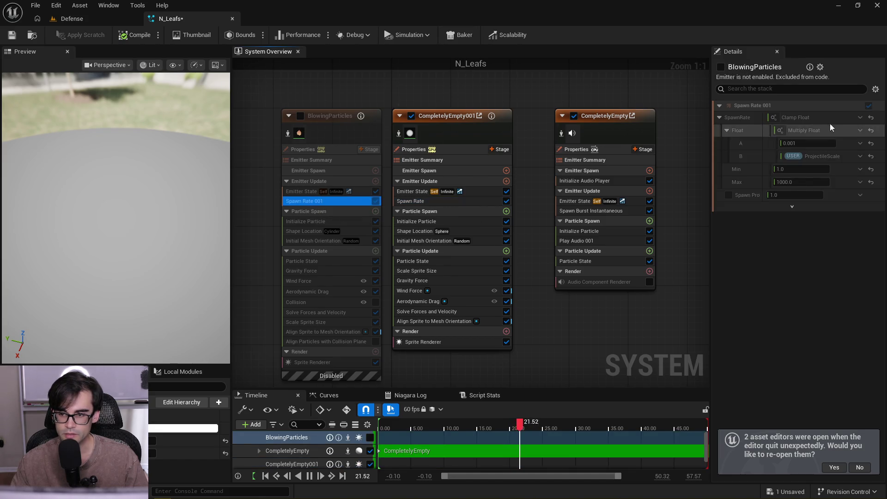
Copy BlowingParticles' clamped 0.001 × ProjectileScale SpawnRate formula into CompletelyEmpty001's Spawn Rate
right_click(834, 117)
click(827, 191)
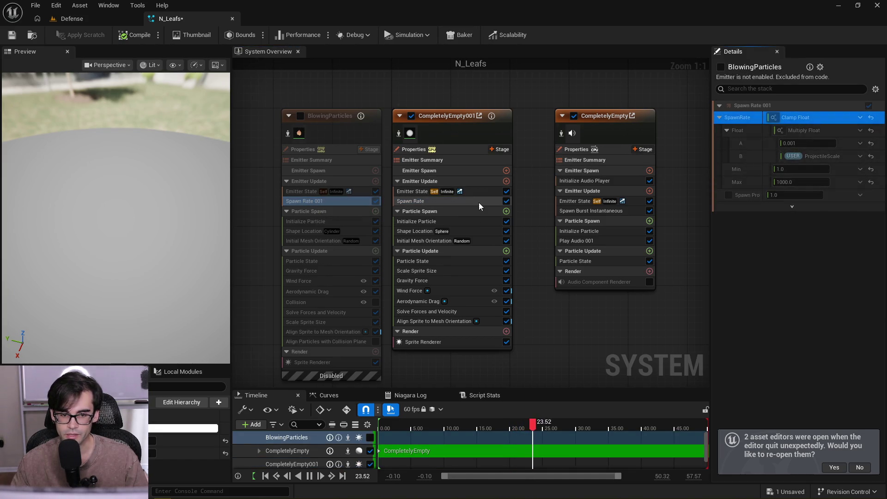
right_click(476, 203)
click(467, 203)
right_click(841, 127)
click(838, 214)
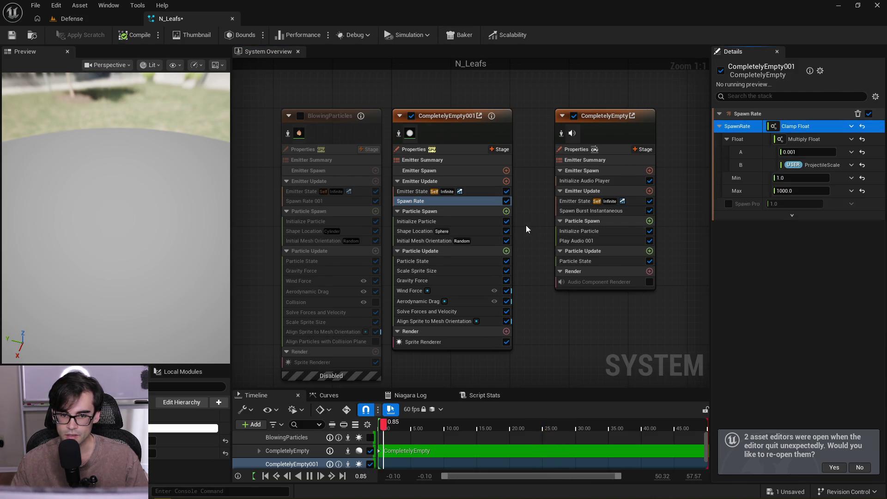
click(331, 202)
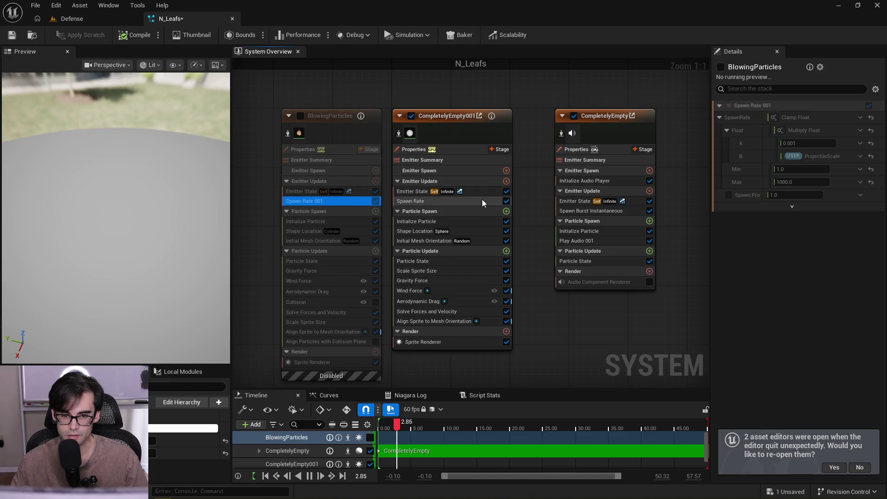
Copy BlowingParticles' random lifetime settings into CompletelyEmpty001's Initialize Particle
click(481, 201)
click(340, 221)
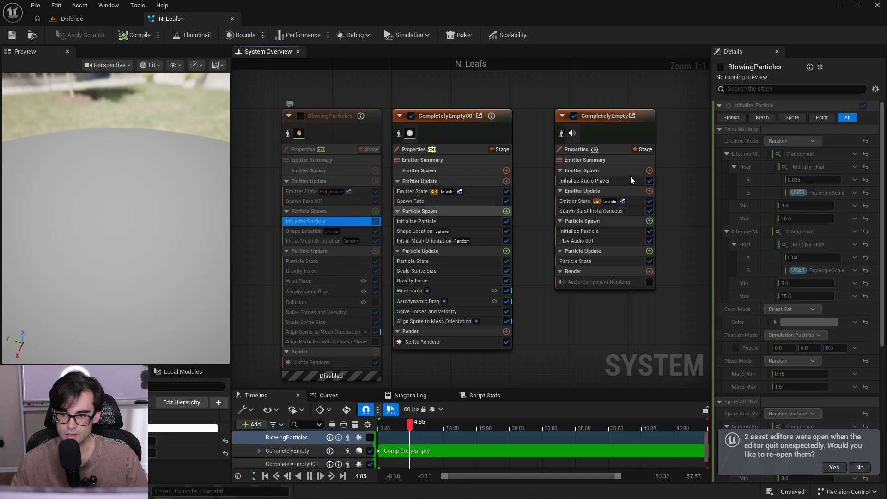
right_click(836, 139)
click(842, 214)
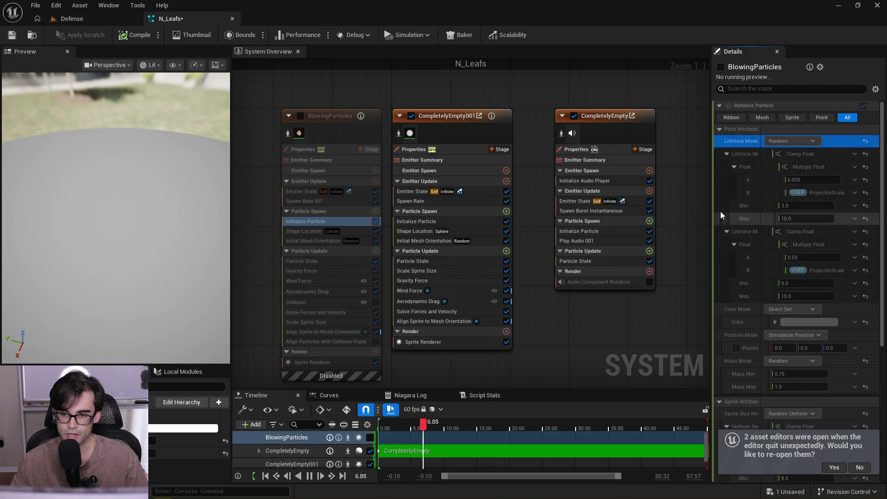
click(473, 223)
right_click(842, 154)
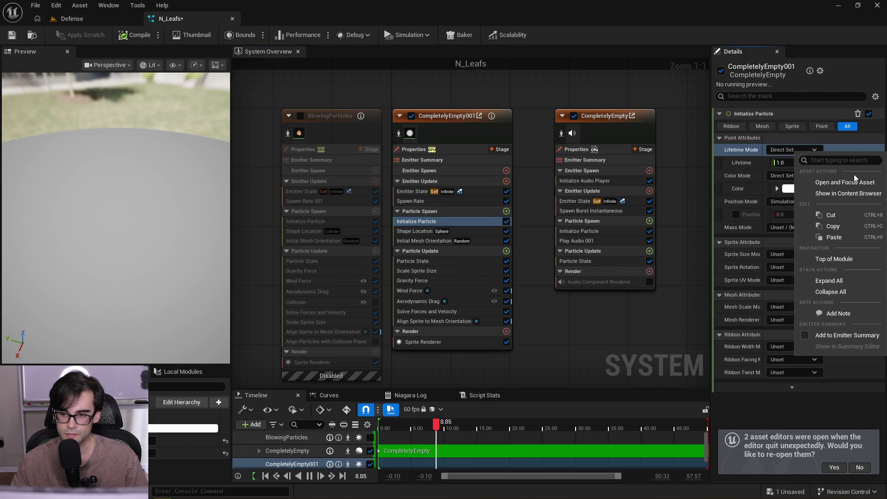
click(847, 239)
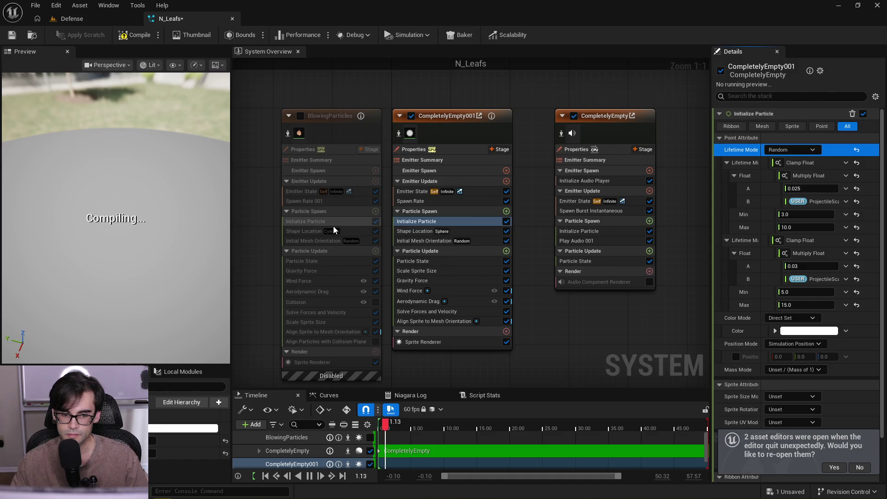
Paste BlowingParticles' point attributes, grey colour and Random mass 0.75–1.5, into CompletelyEmpty001
click(351, 223)
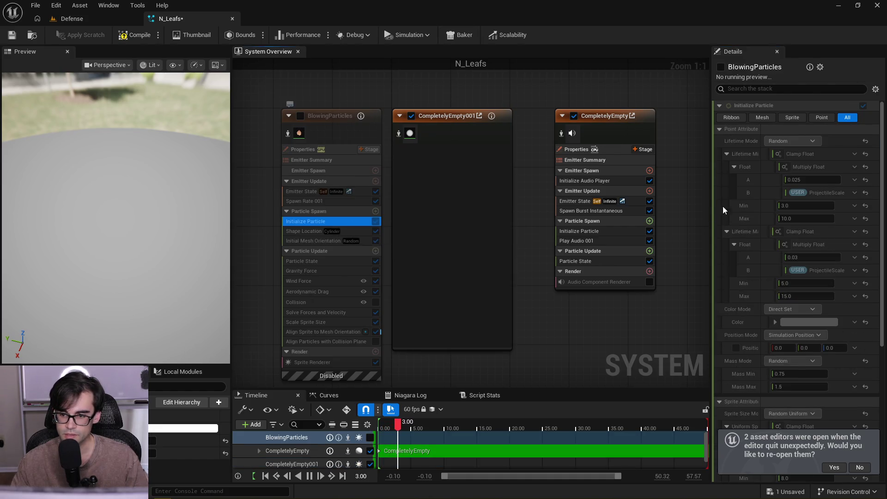
click(727, 154)
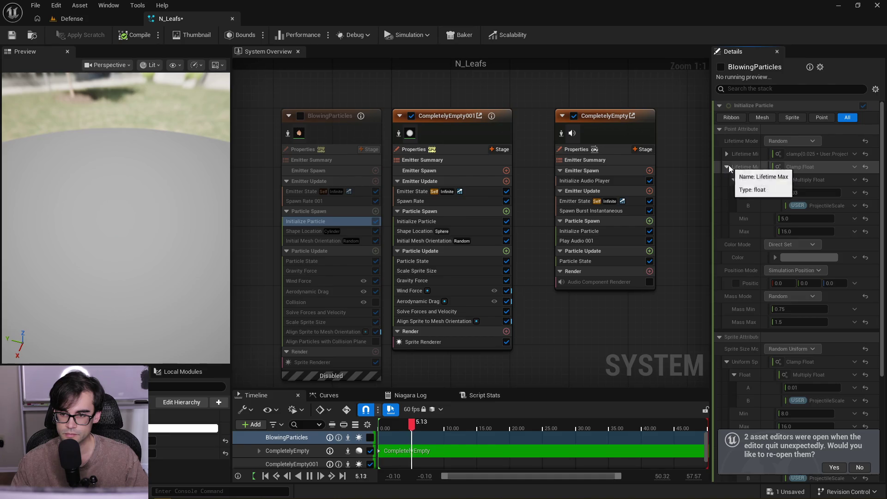
click(726, 167)
click(469, 221)
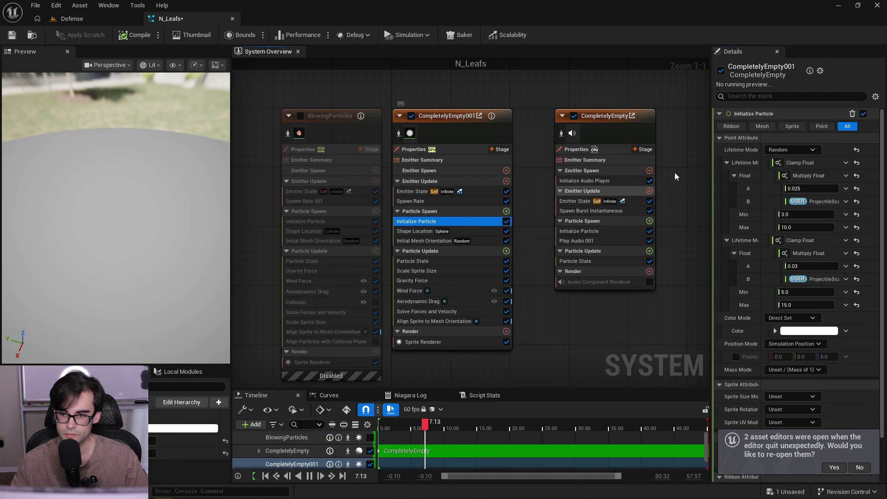
click(727, 163)
click(726, 175)
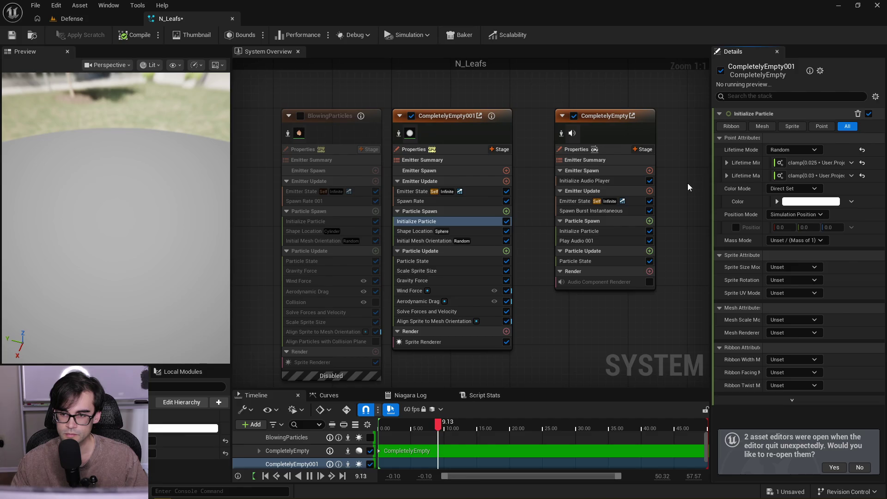
click(342, 223)
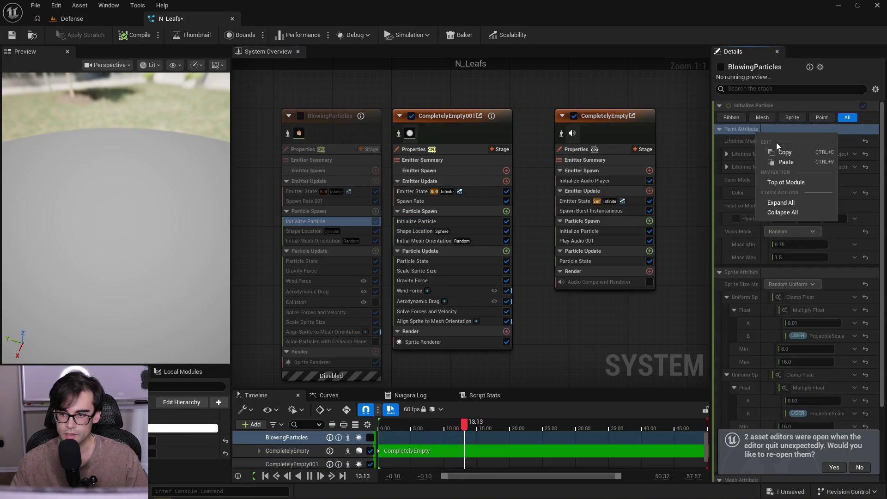
click(425, 220)
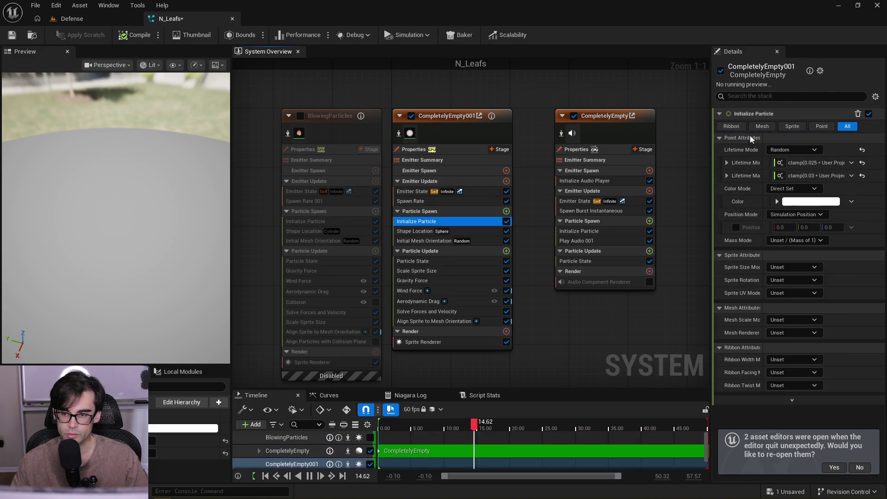
right_click(779, 139)
click(817, 165)
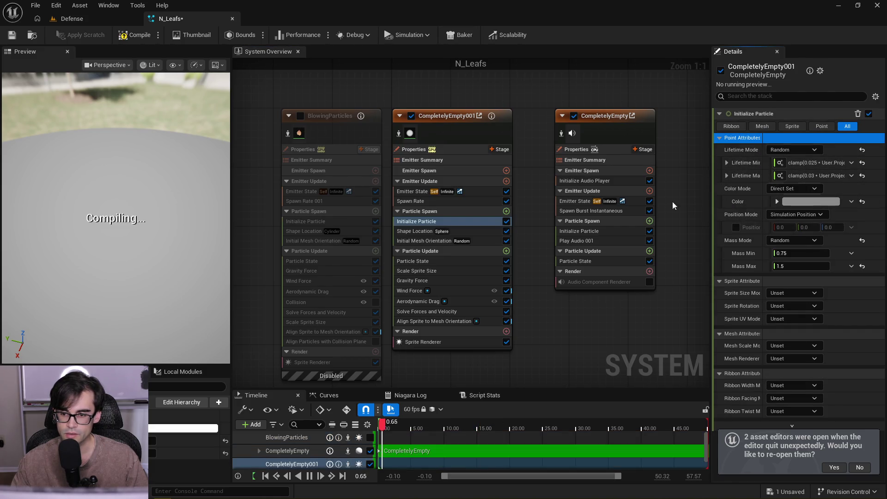
Copy BlowingParticles' sprite size attributes into CompletelyEmpty001's Initialize Particle
click(339, 221)
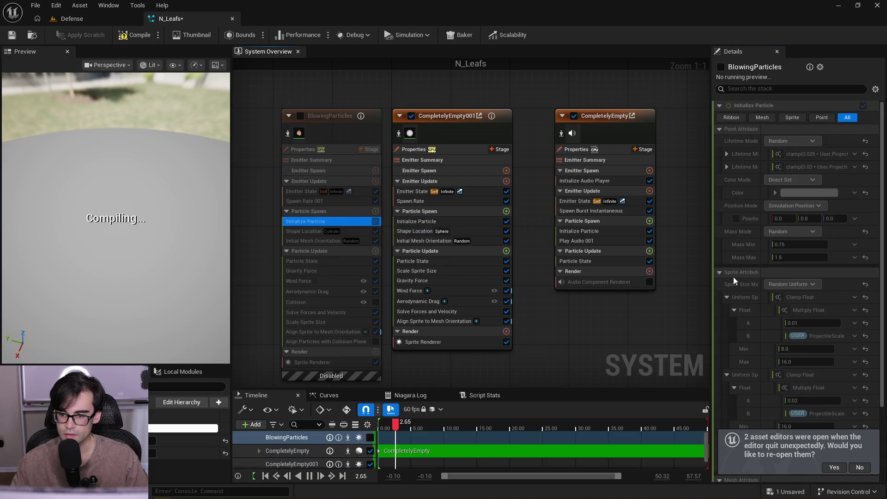
right_click(748, 273)
click(772, 293)
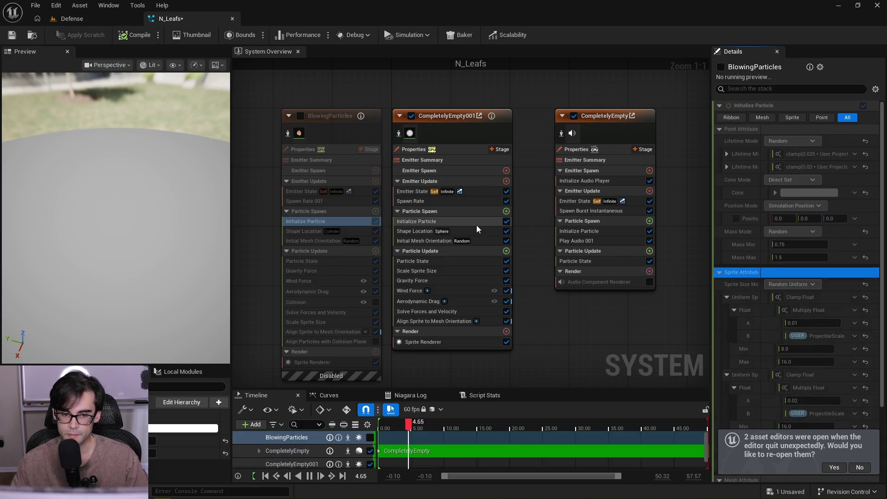
click(476, 223)
right_click(774, 283)
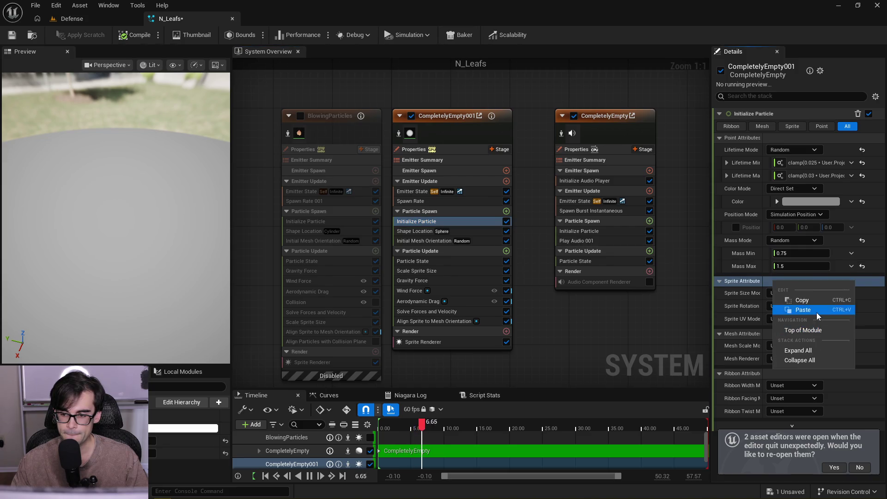
click(803, 310)
click(719, 281)
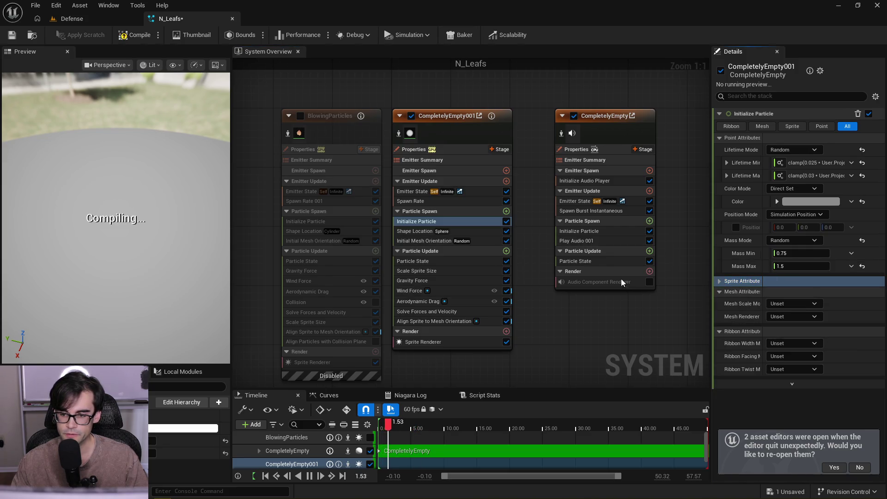
click(324, 222)
click(719, 273)
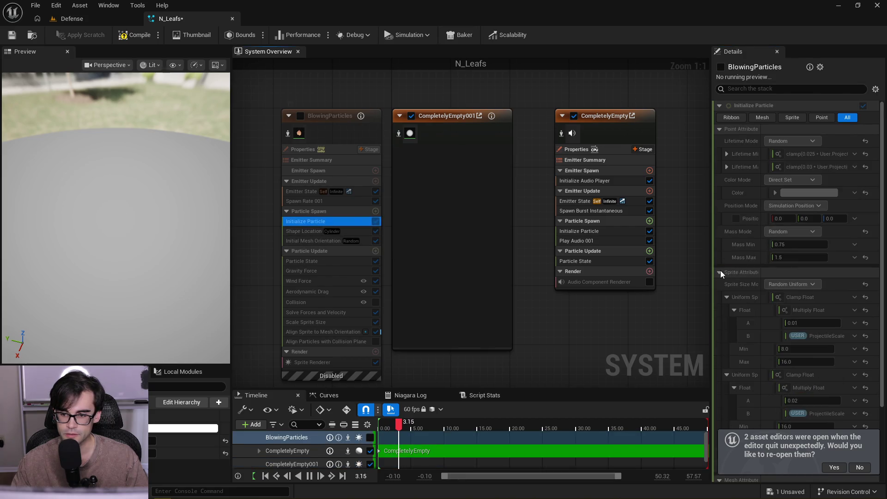
click(719, 272)
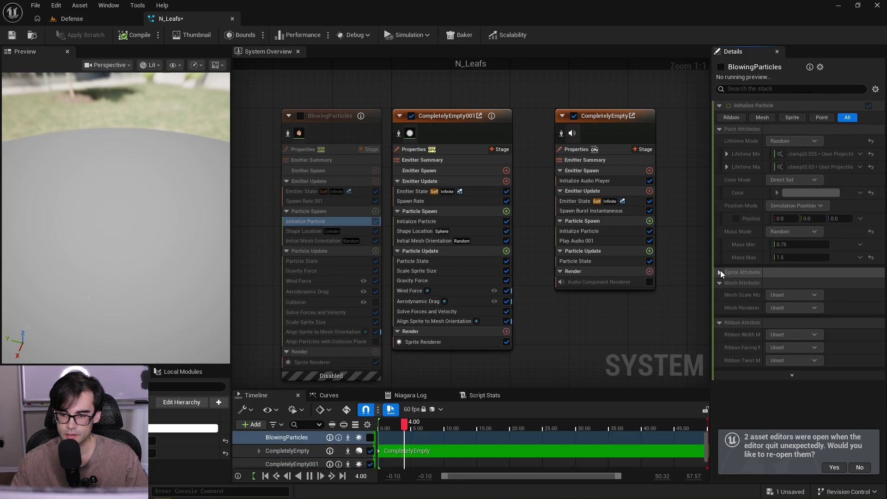
Paste BlowingParticles' cylinder Shape Location into CompletelyEmpty001 and delete the sphere Shape Location
right_click(361, 229)
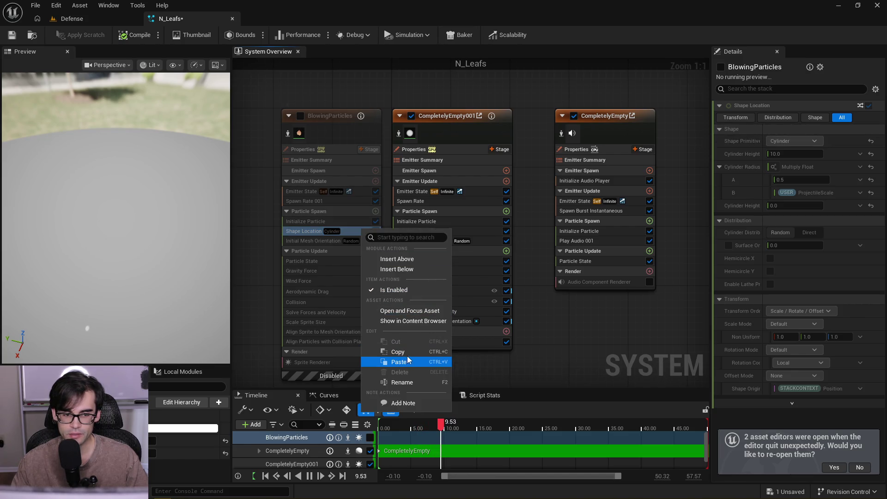
click(407, 360)
click(474, 230)
right_click(472, 230)
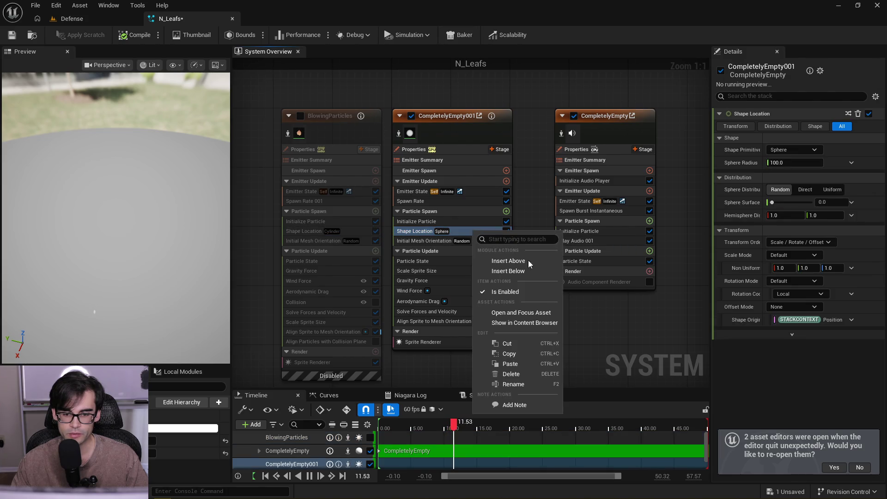
click(521, 362)
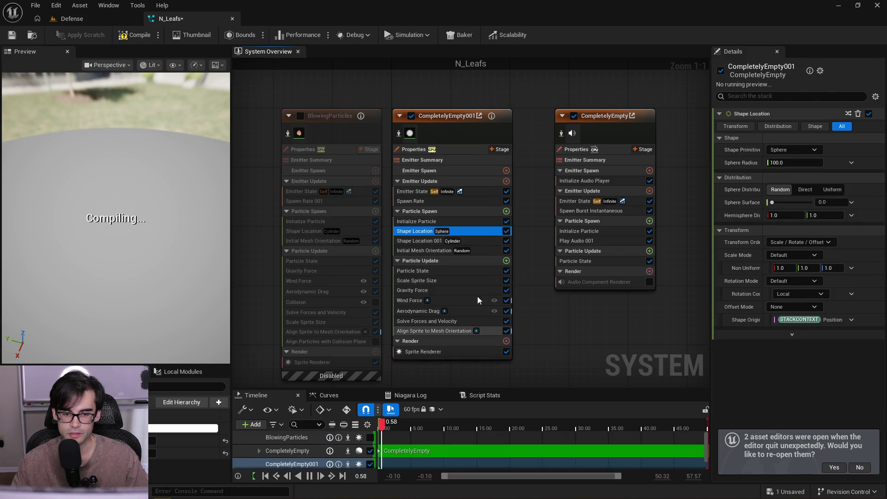
right_click(478, 232)
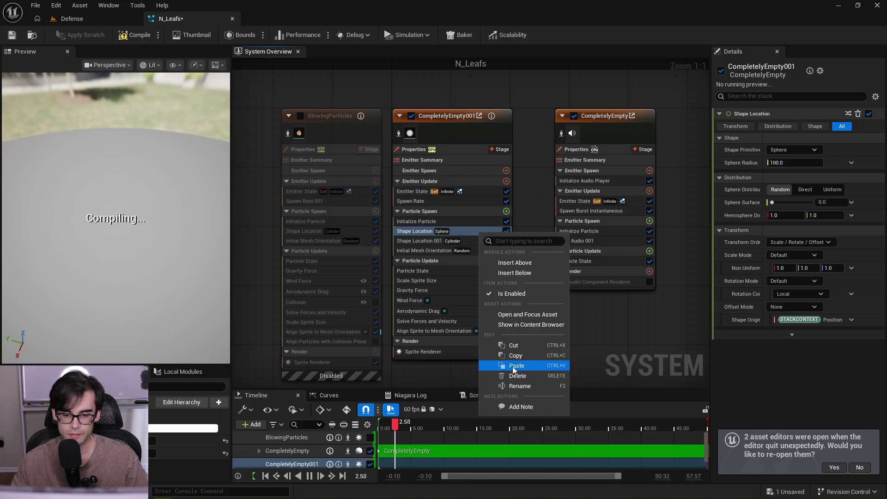
click(511, 381)
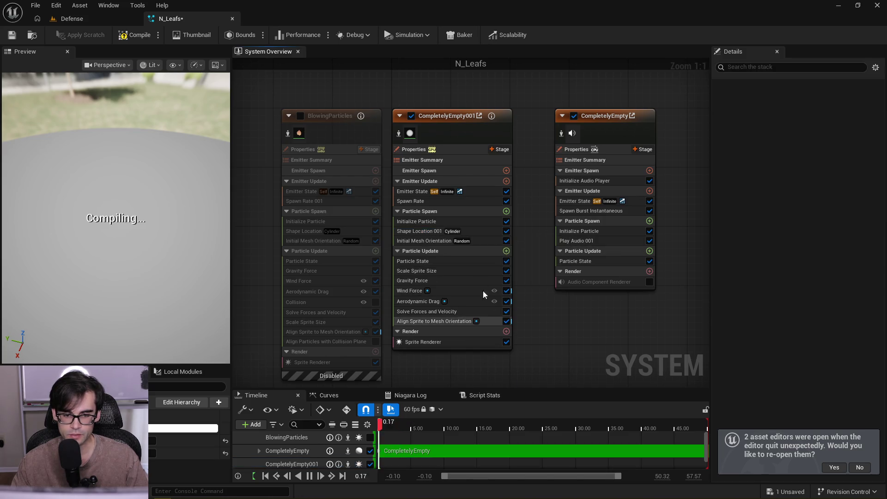
Check the Cylinder Shape Location 001 (height 10.0, radius 0.5 × ProjectileScale) against BlowingParticles
click(480, 232)
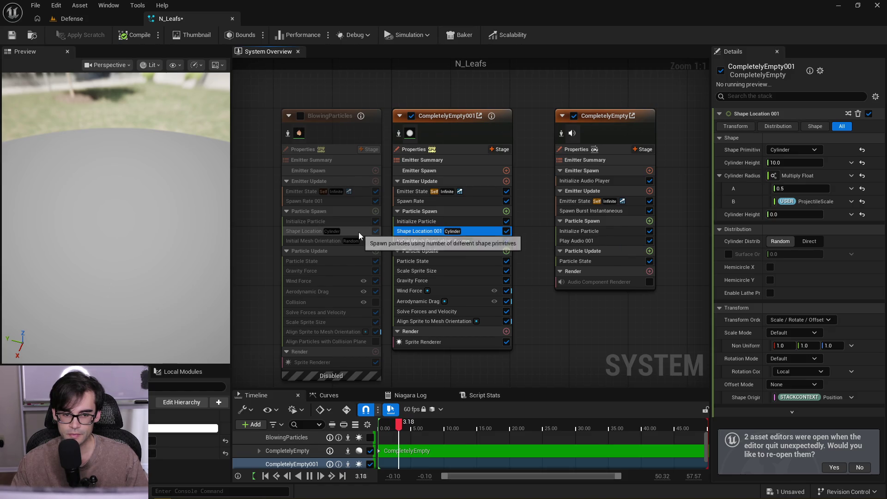
click(359, 232)
click(481, 232)
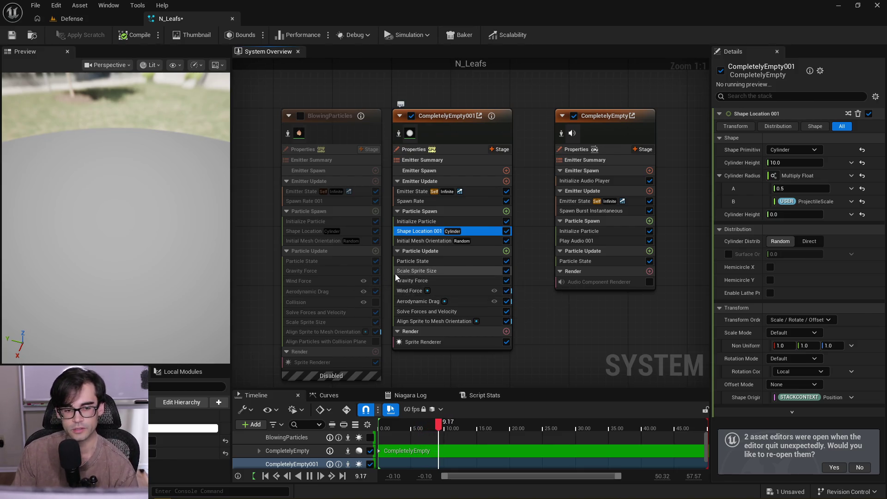
click(364, 239)
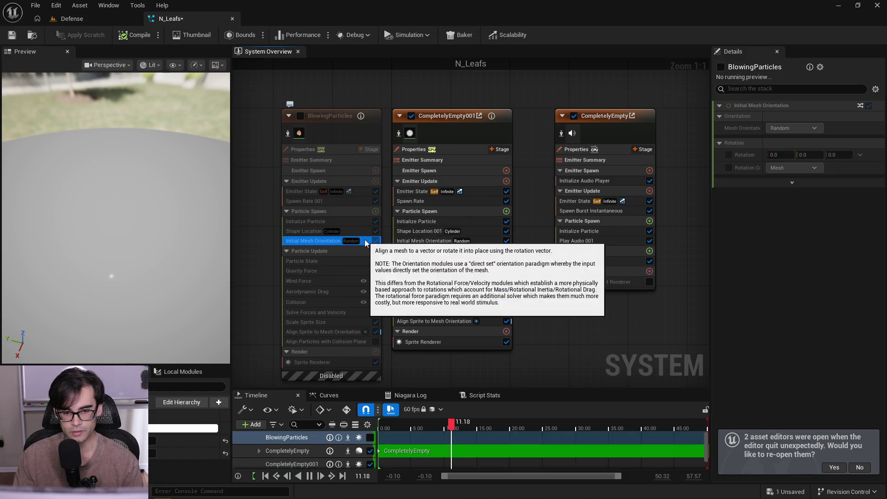
click(486, 240)
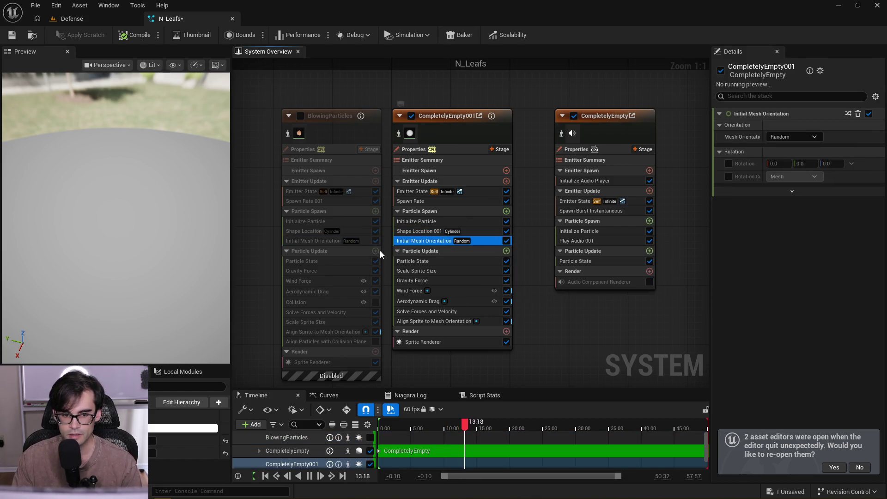
click(366, 242)
click(491, 240)
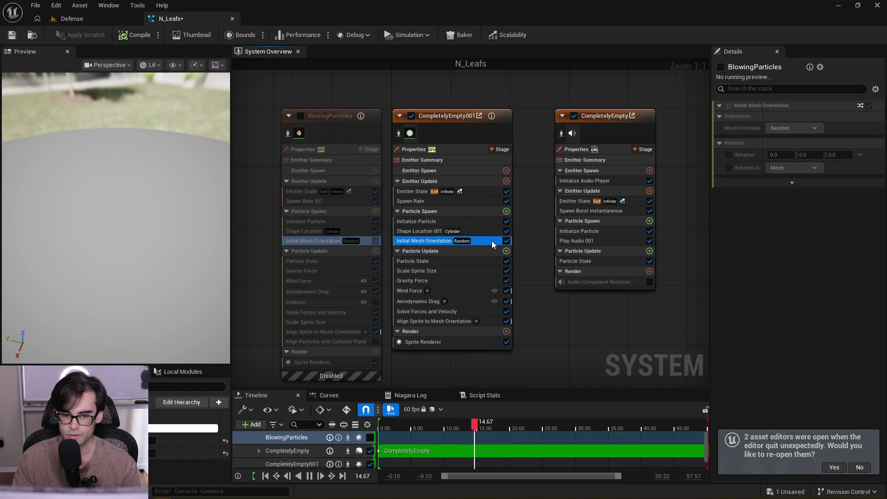
click(327, 261)
click(470, 265)
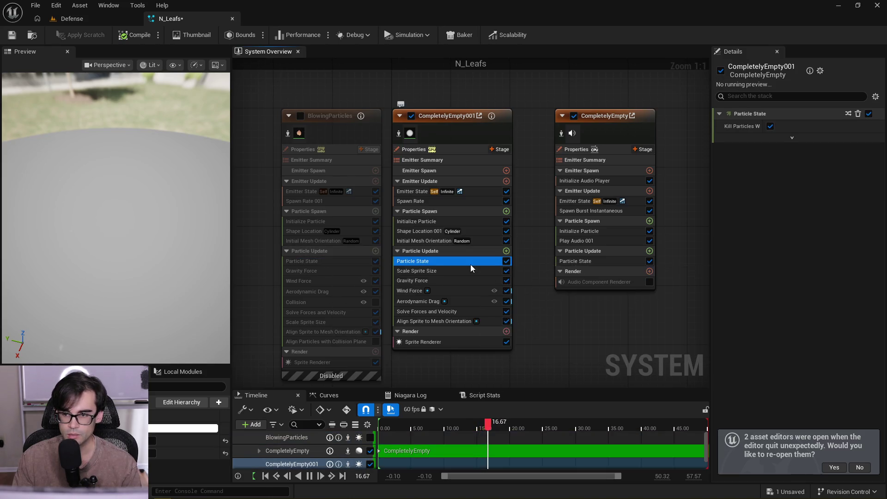
click(340, 270)
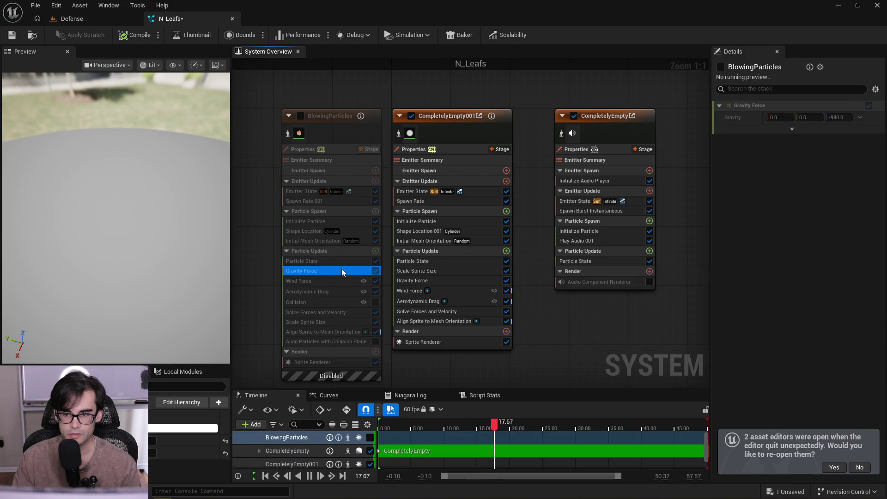
right_click(757, 117)
click(803, 192)
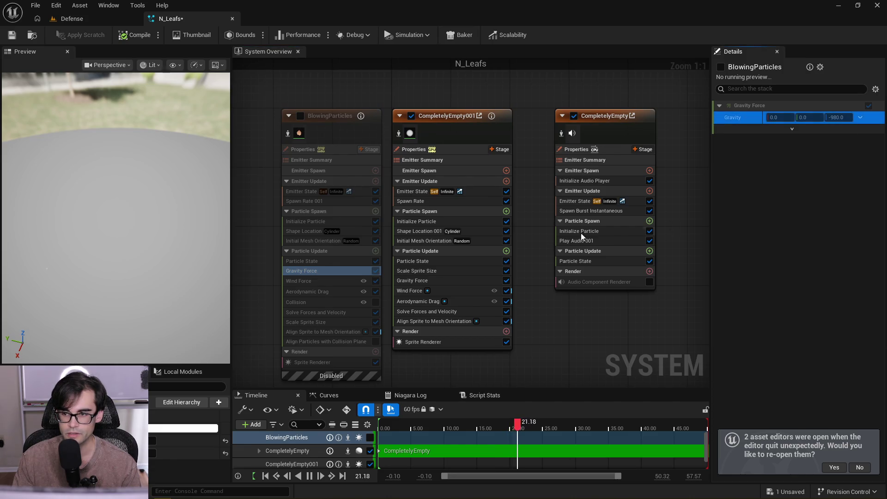
click(464, 279)
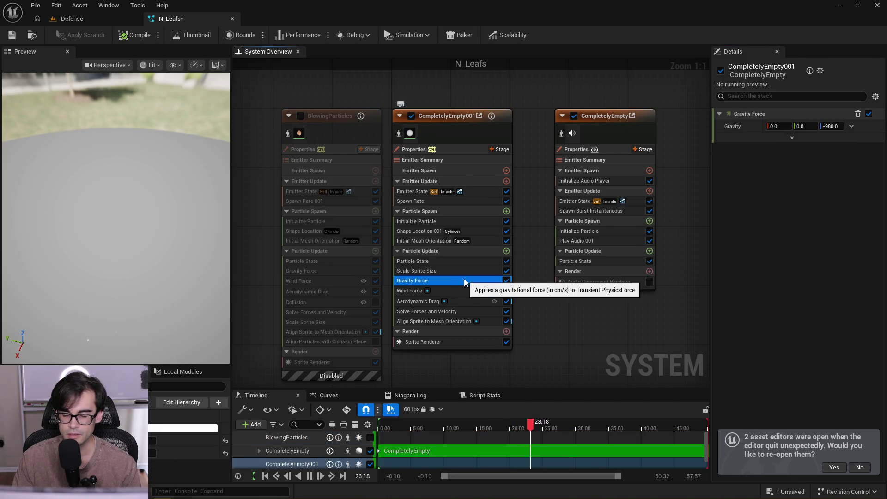
click(319, 280)
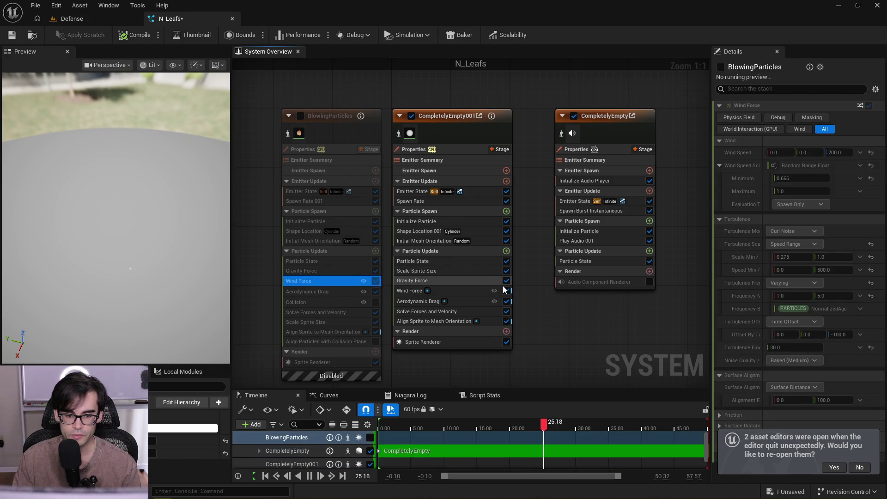
click(469, 289)
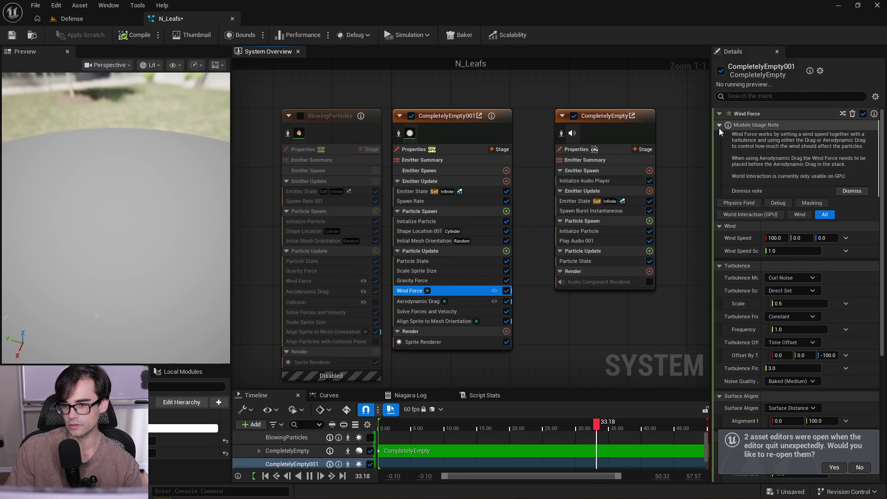
click(337, 281)
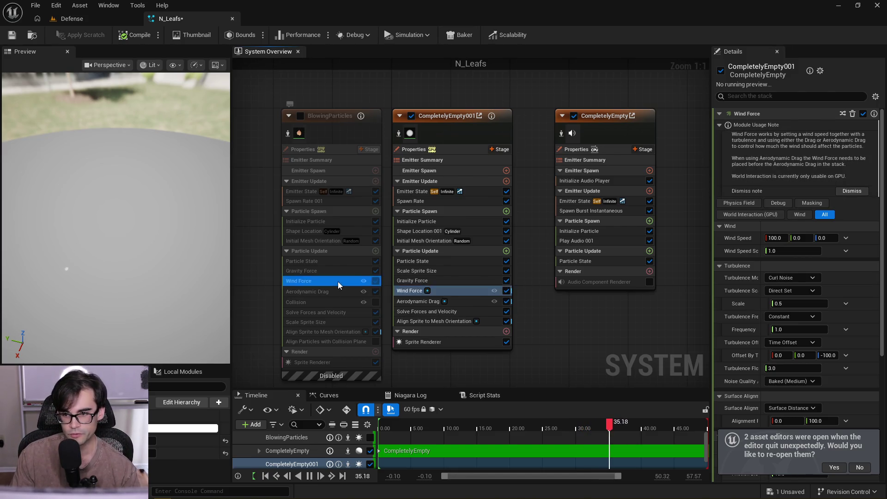
click(467, 290)
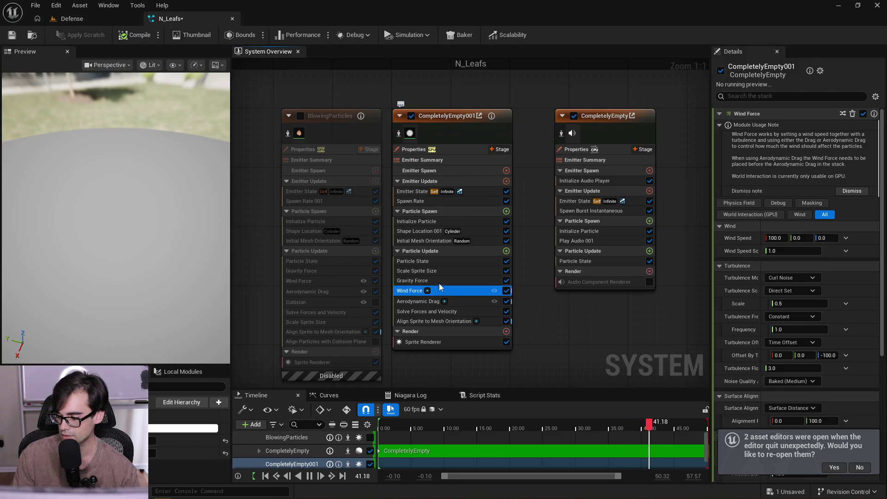
click(336, 279)
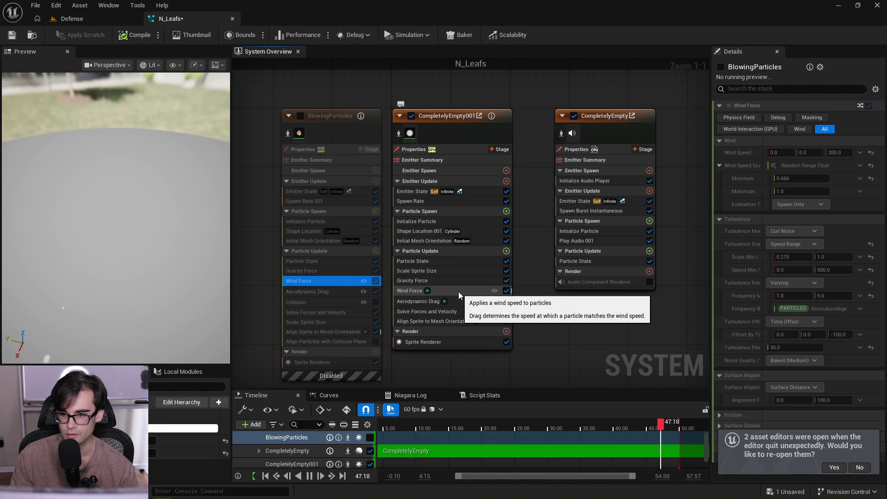
click(458, 292)
click(335, 283)
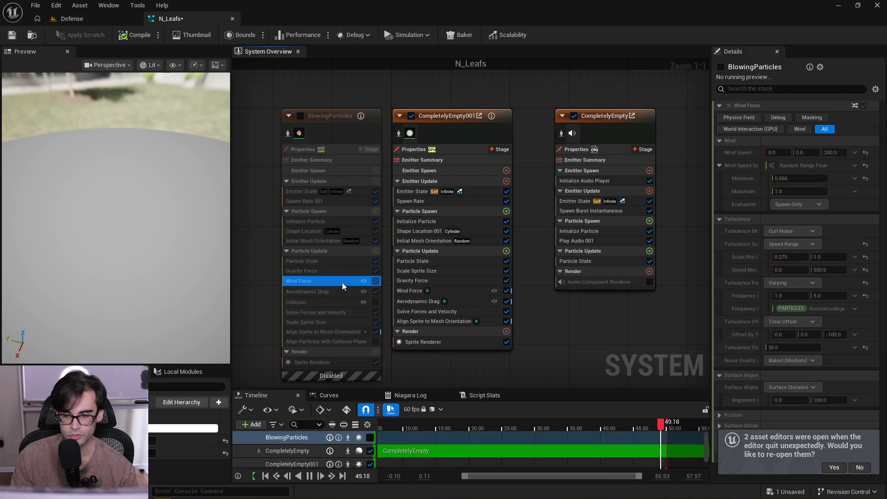
Copy BlowingParticles' Wind Speed 0, 0, 200 onto CompletelyEmpty001's Wind Force
right_click(753, 152)
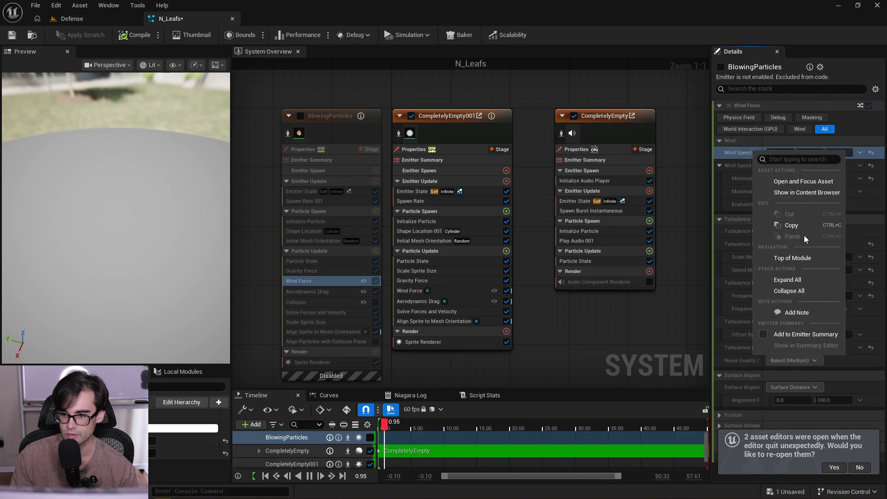
click(790, 226)
click(453, 290)
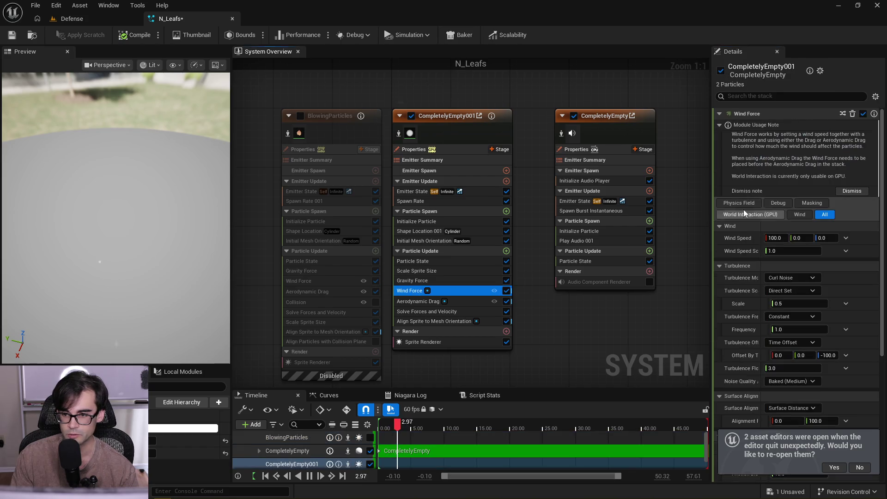
right_click(744, 238)
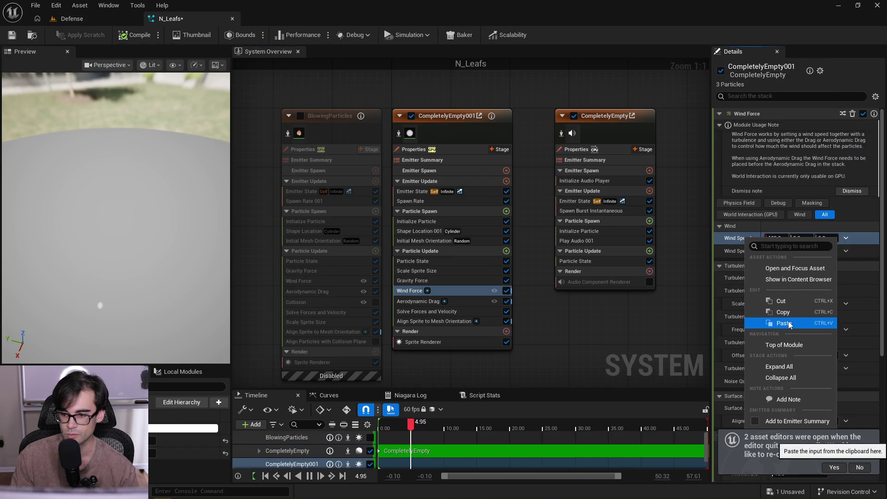
click(788, 324)
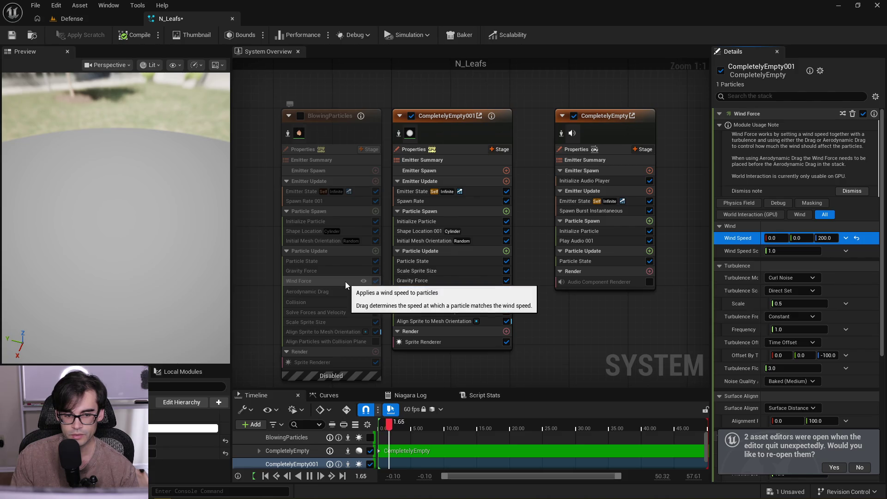
Copy the 0.666–1.0 random range Wind Speed Scale onto CompletelyEmpty001's Wind Force
click(345, 281)
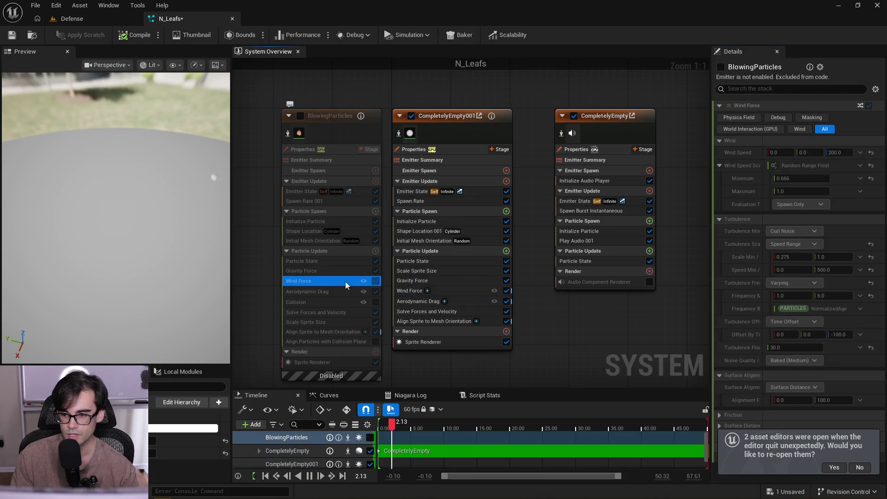
right_click(843, 167)
click(851, 241)
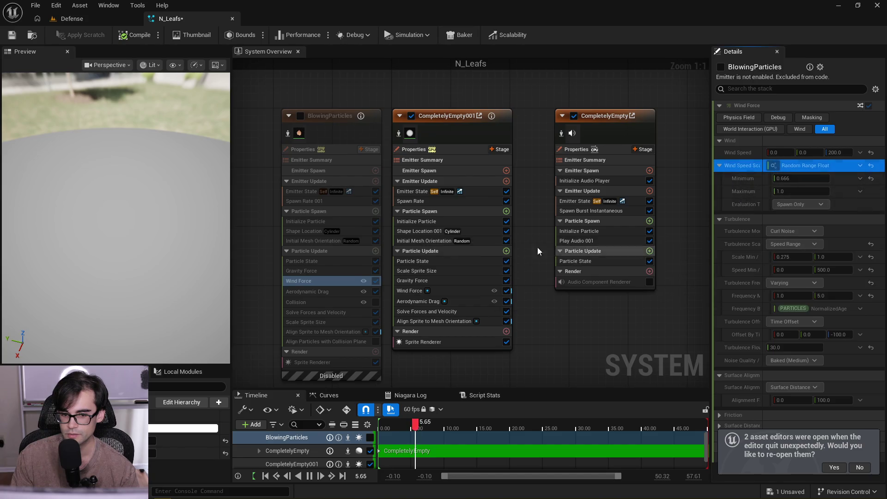
click(465, 291)
right_click(750, 253)
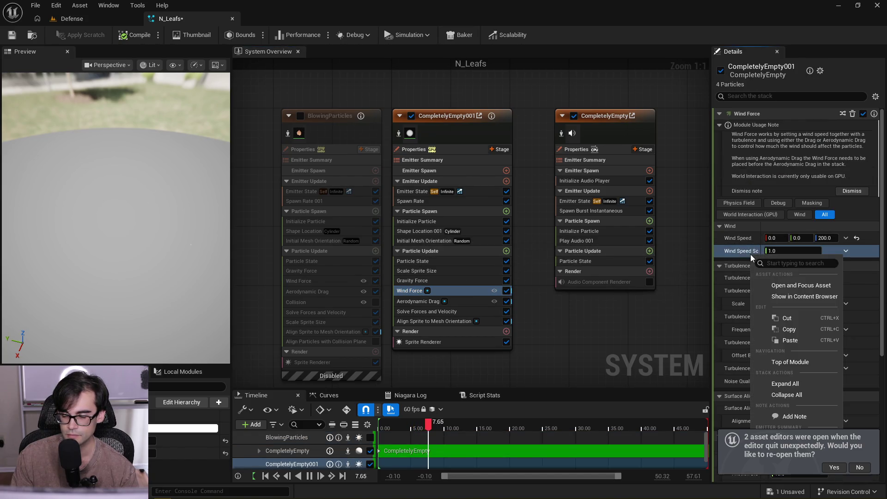
click(793, 339)
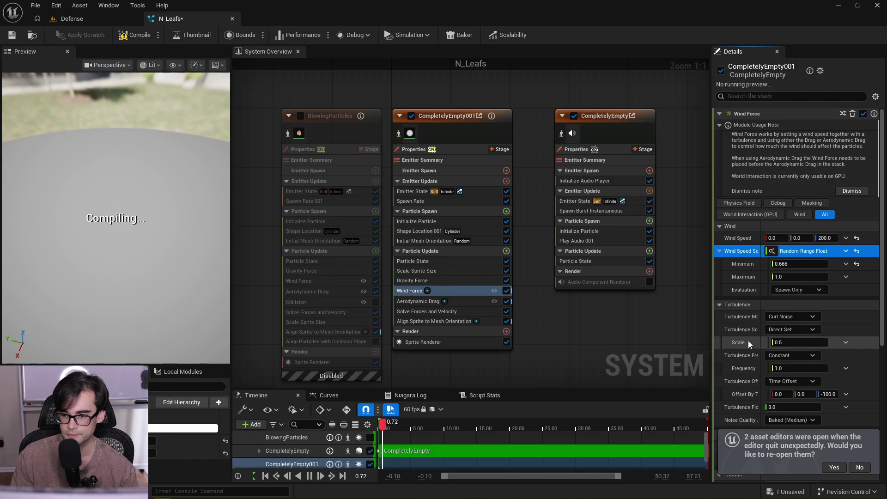
Paste BlowingParticles' Curl Noise Turbulence settings into CompletelyEmpty001's Wind Force and review them
click(340, 283)
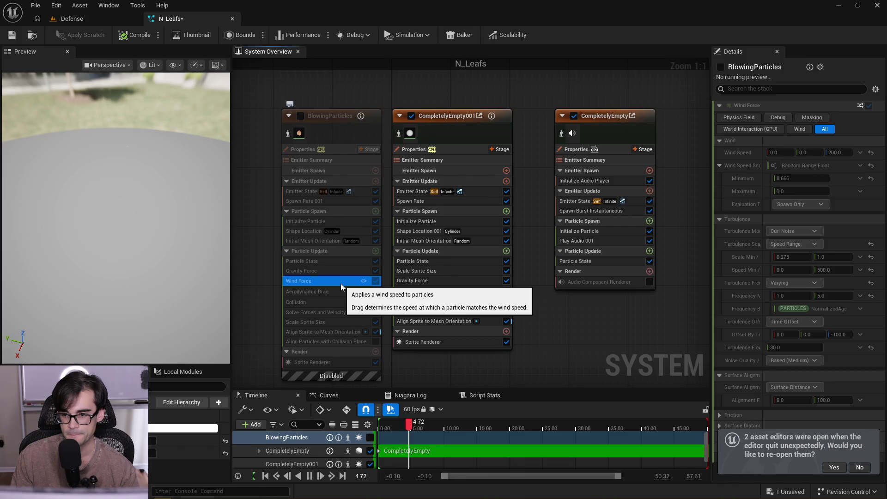
right_click(735, 218)
click(763, 239)
click(441, 292)
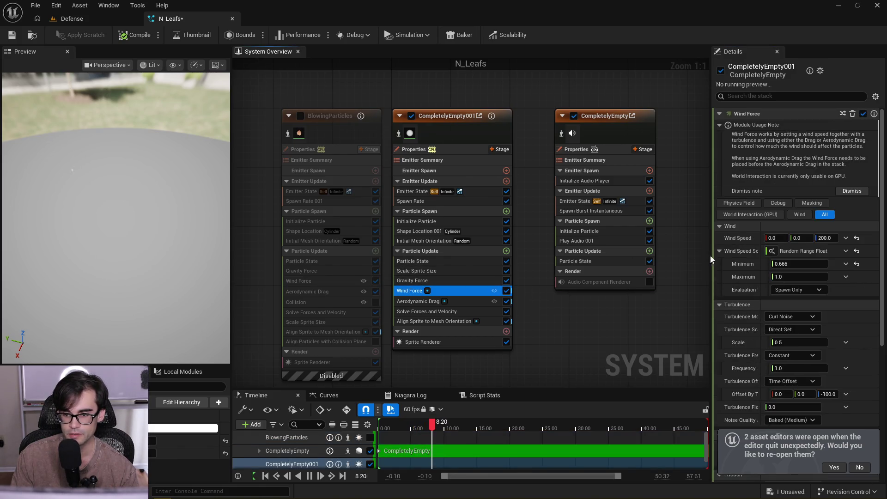
right_click(734, 305)
click(789, 333)
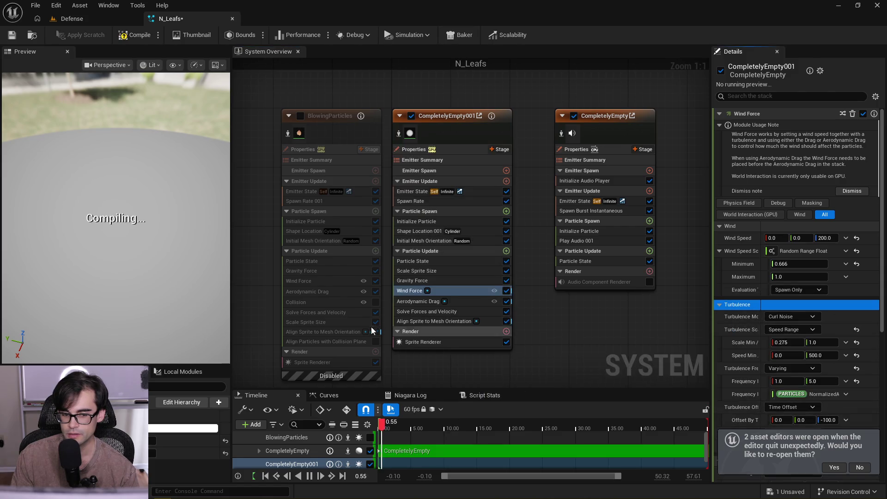
click(343, 283)
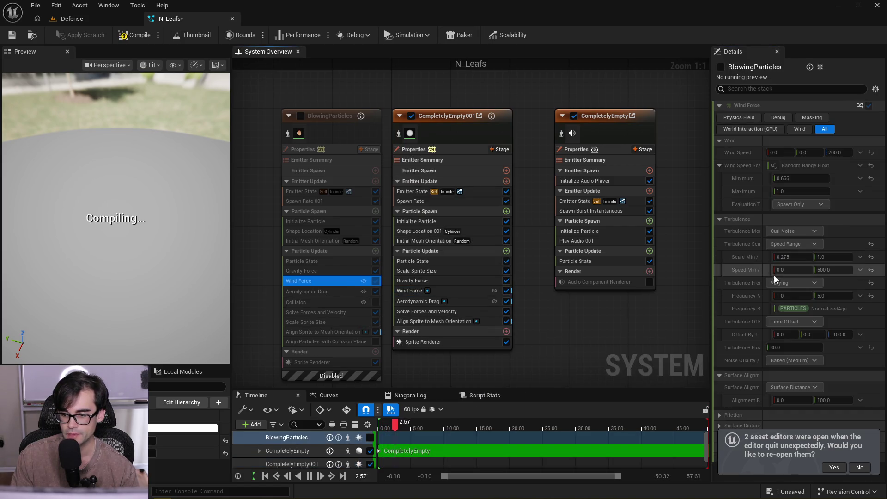
click(859, 467)
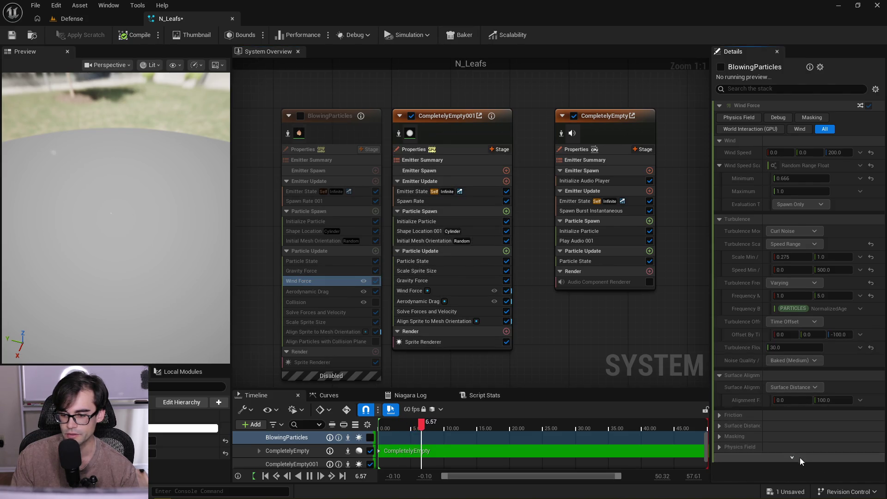
scroll(800, 457, down, 3)
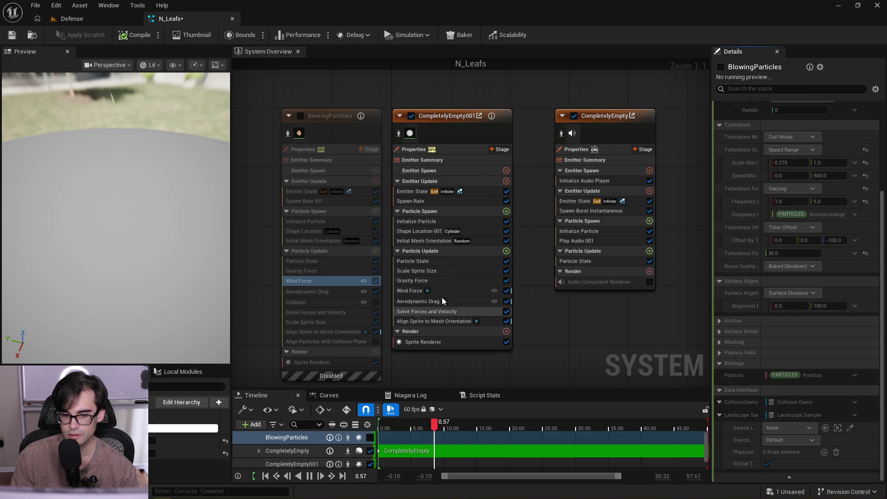
click(456, 290)
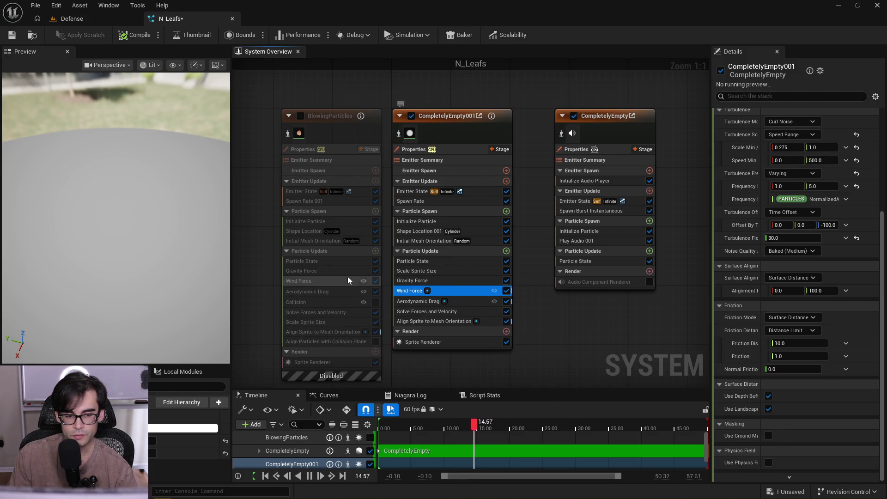
Copy the Aerodynamic Drag module from BlowingParticles and paste it into CompletelyEmpty001
click(329, 291)
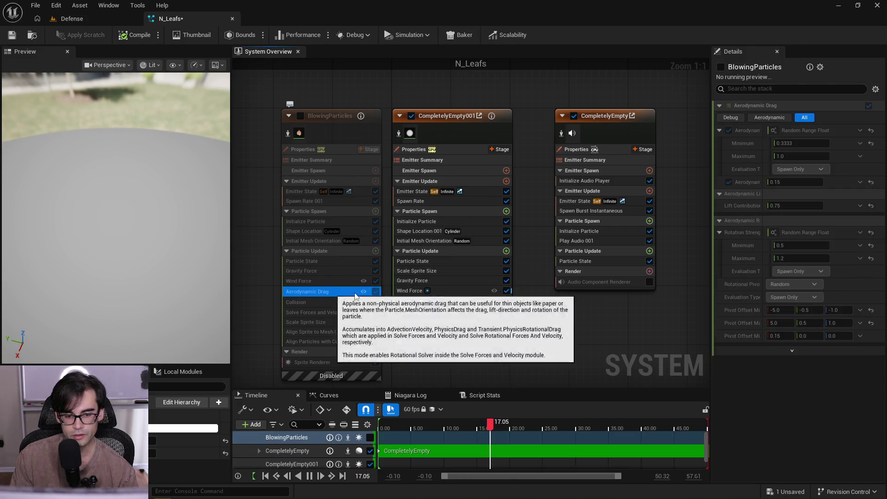
right_click(826, 106)
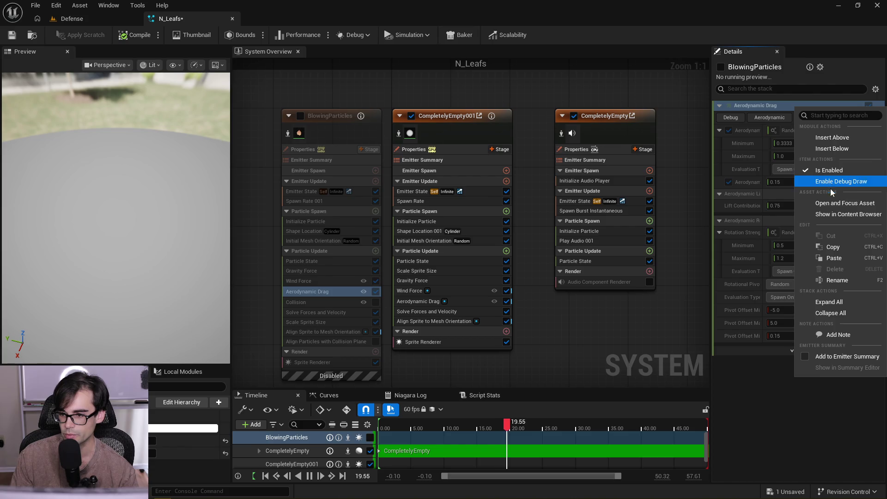
click(846, 246)
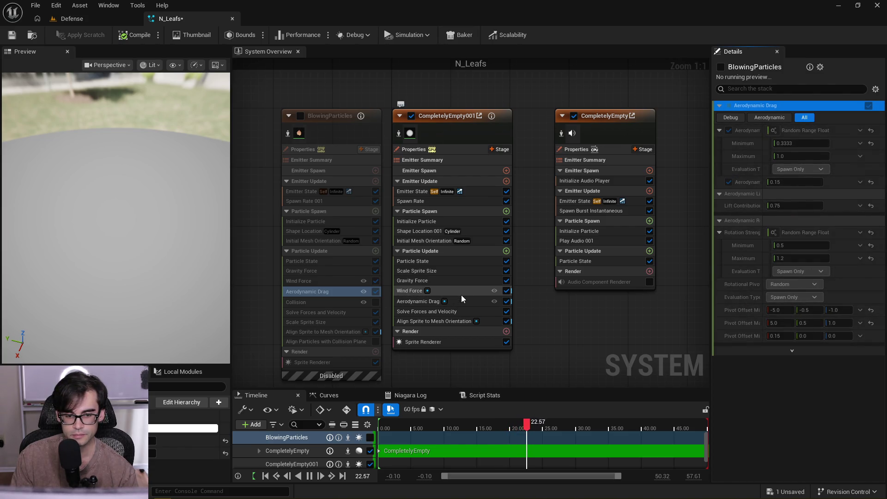
click(461, 298)
right_click(811, 115)
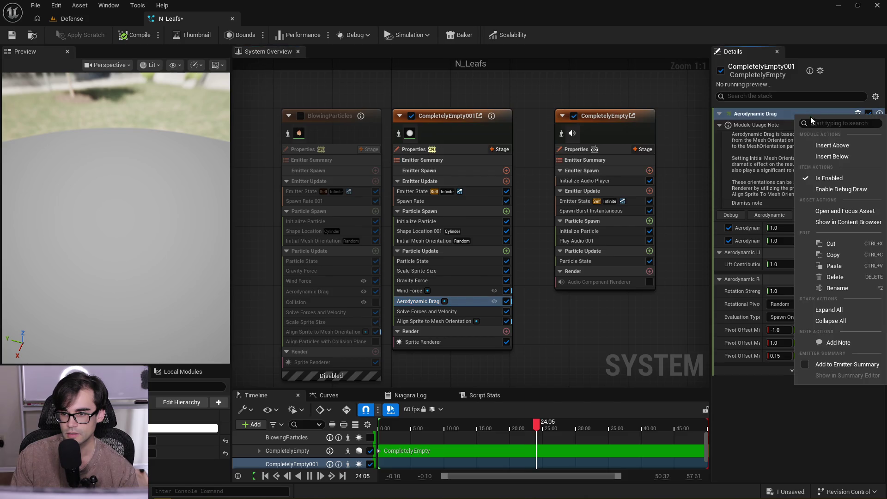
click(838, 264)
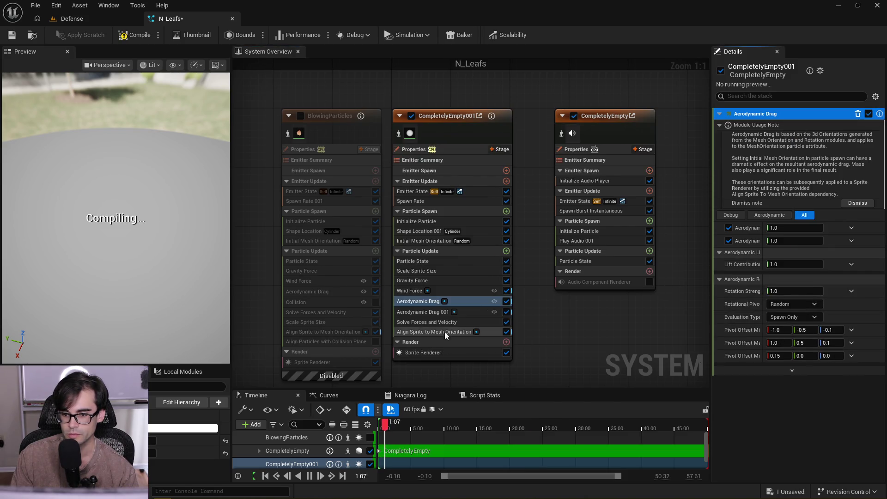
Paste BlowingParticles' drag values, then remove the extra Aerodynamic Drag 001 module
click(336, 291)
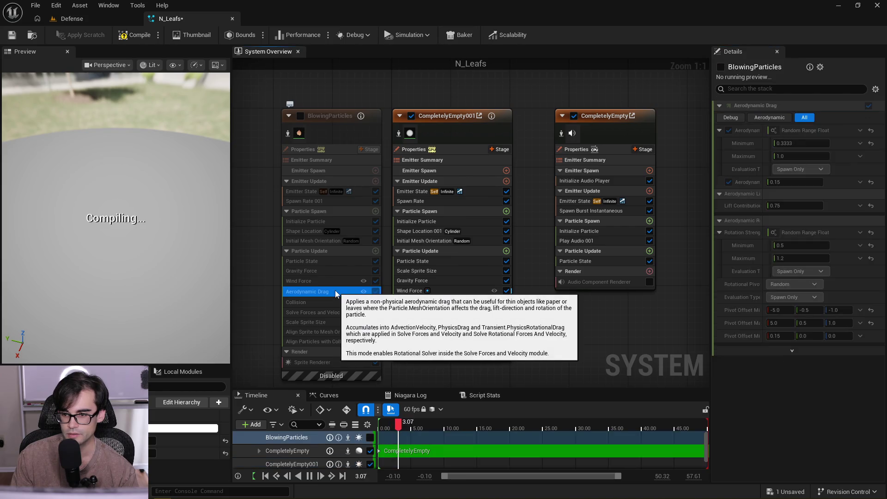
right_click(838, 133)
click(841, 206)
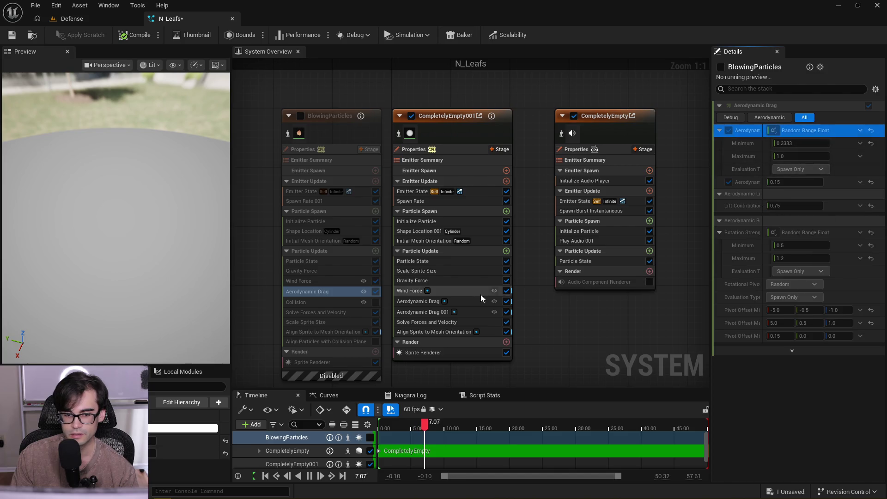
click(464, 301)
click(467, 311)
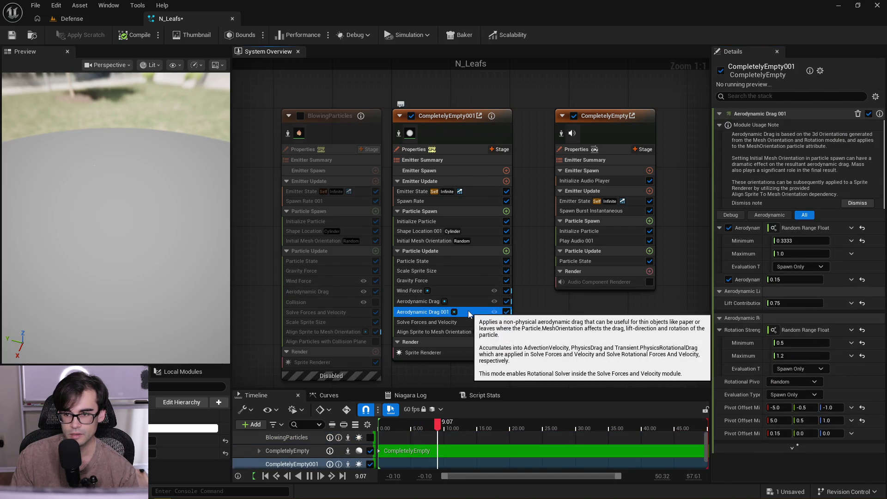
right_click(467, 311)
click(508, 269)
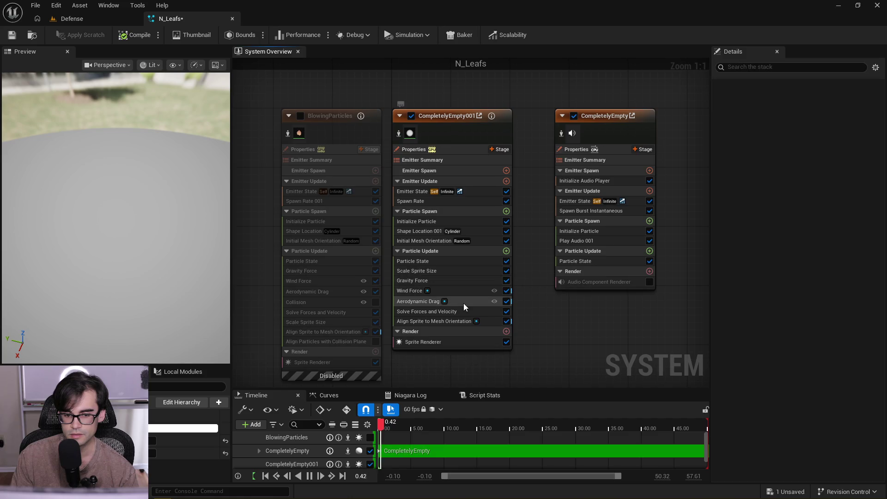
click(464, 303)
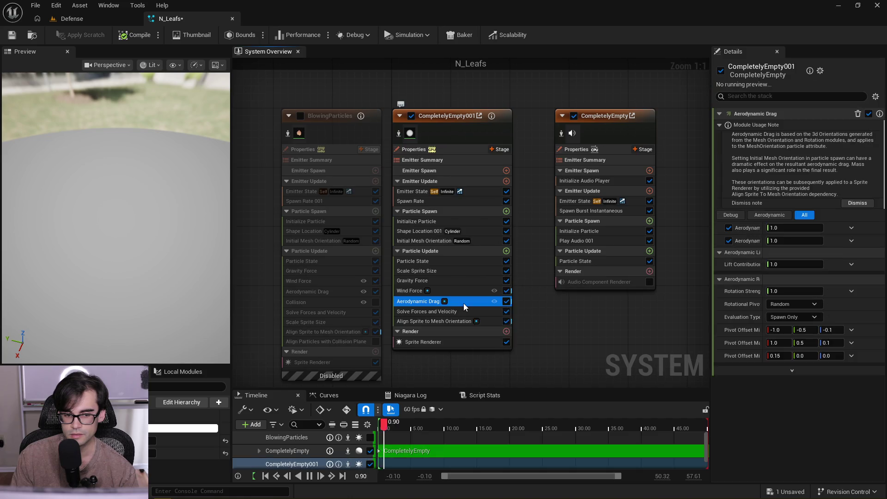
Paste the 0.3333–1.0 random drag range and the 0.15 drag value into CompletelyEmpty001
right_click(833, 214)
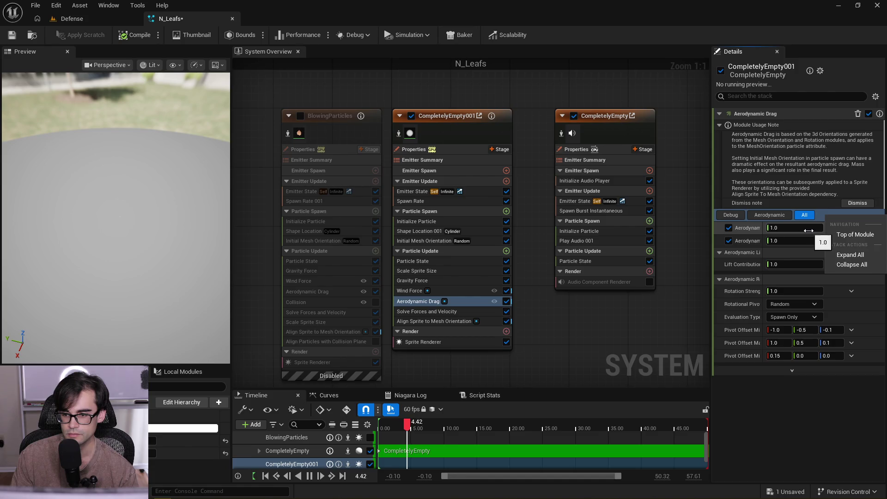
right_click(834, 226)
click(835, 316)
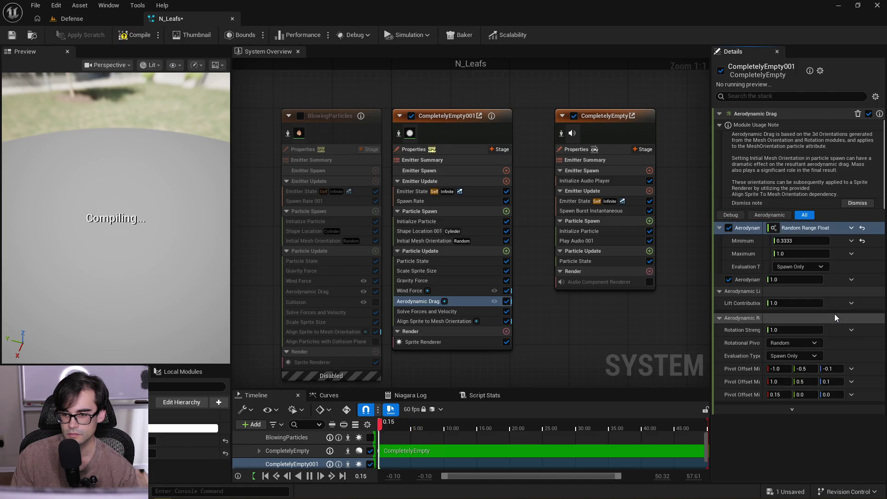
click(328, 293)
right_click(823, 181)
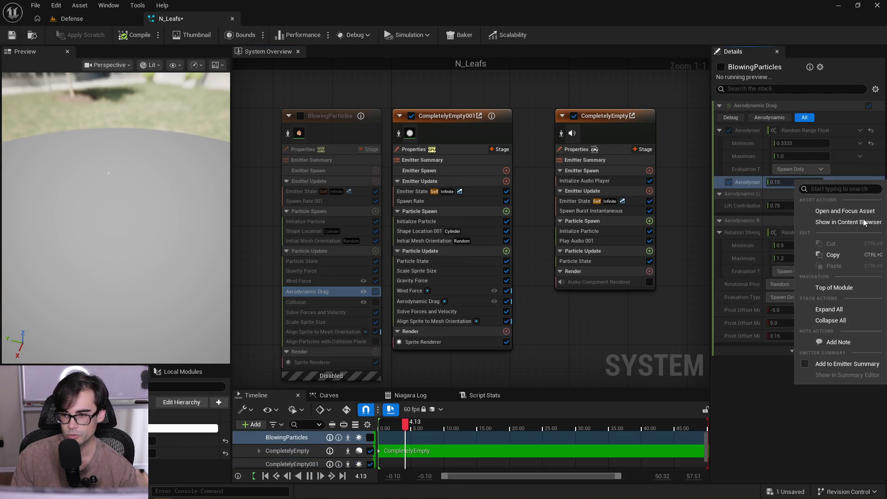
click(846, 256)
click(465, 301)
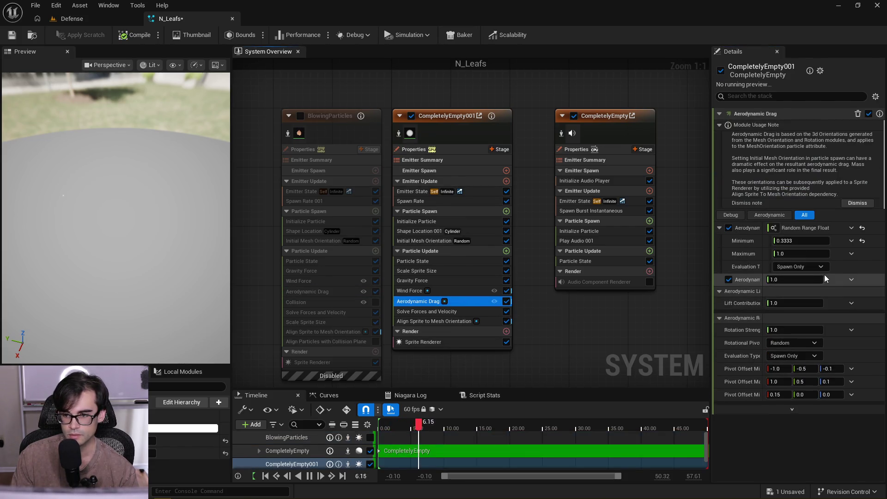
right_click(844, 280)
click(847, 365)
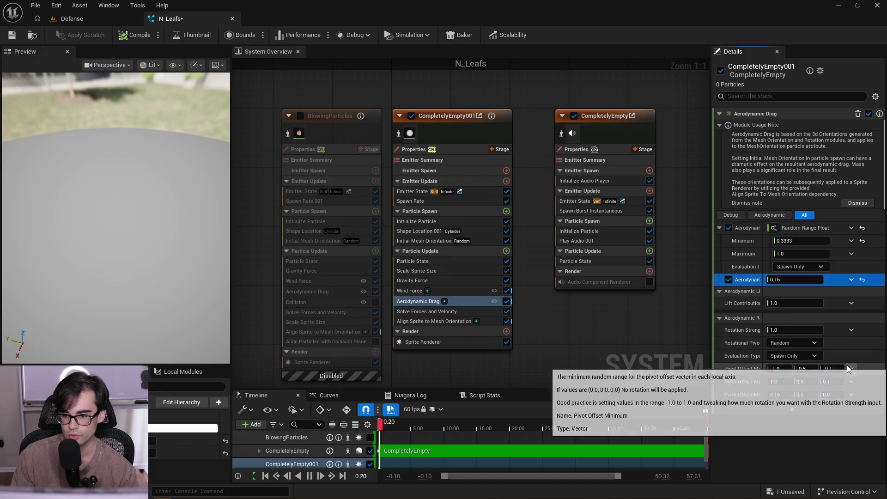
Copy BlowingParticles' 0.5–1.2 aerodynamic rotation settings into CompletelyEmpty001's Aerodynamic Drag
click(337, 291)
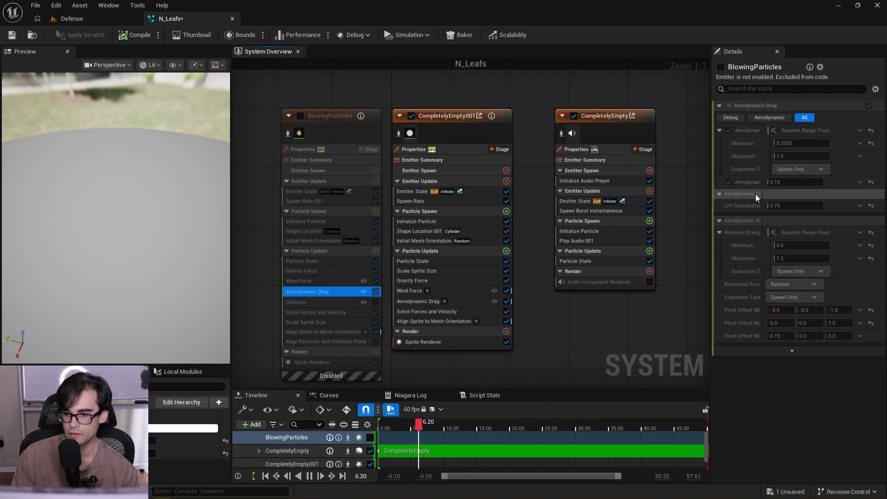
click(749, 224)
right_click(749, 221)
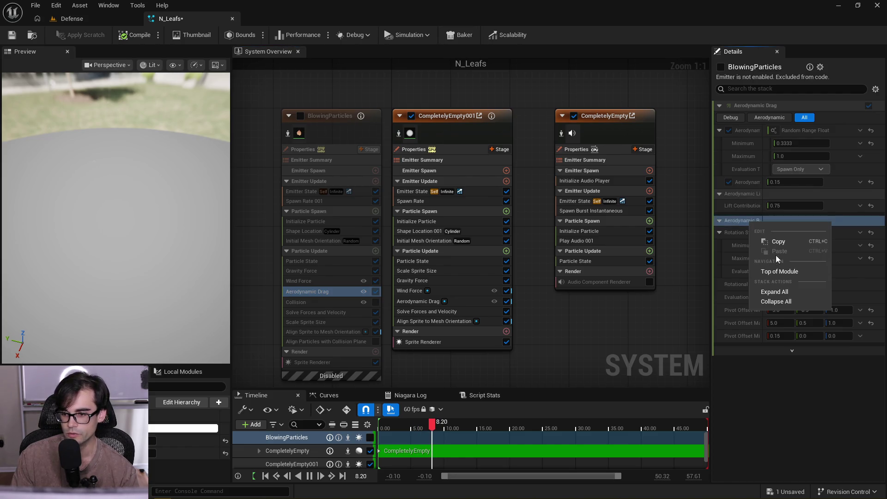
click(784, 241)
click(456, 298)
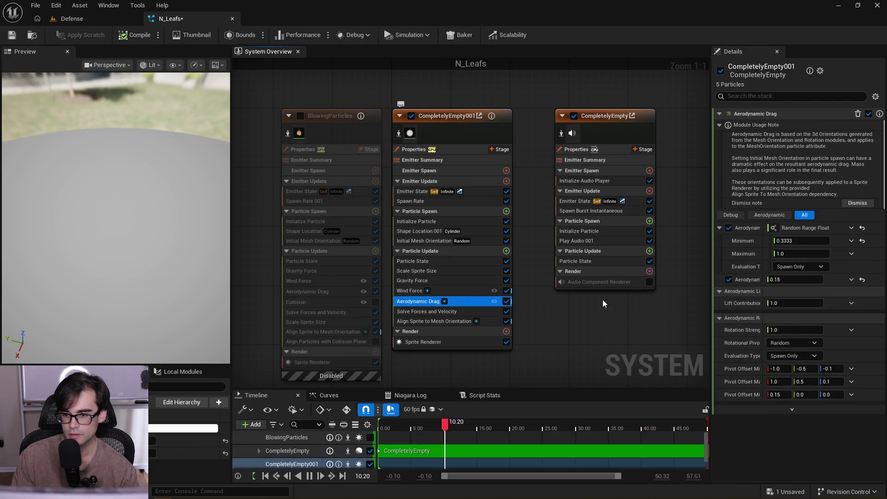
right_click(739, 317)
click(771, 344)
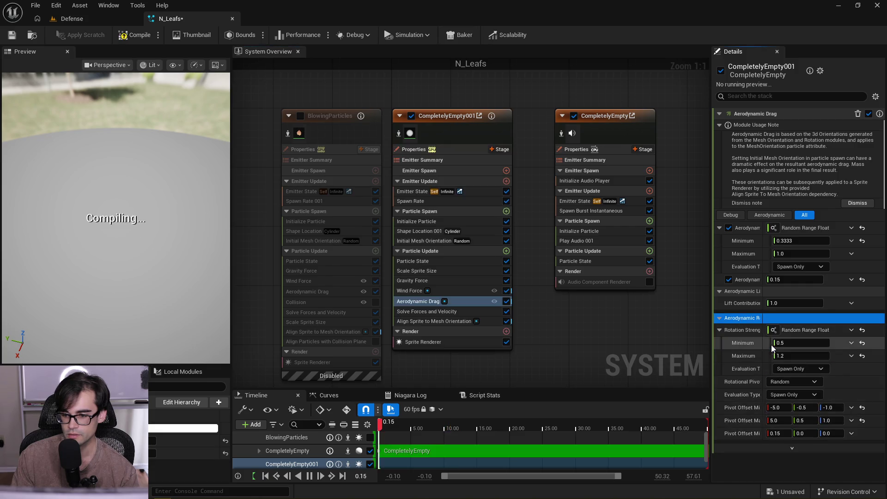
click(340, 300)
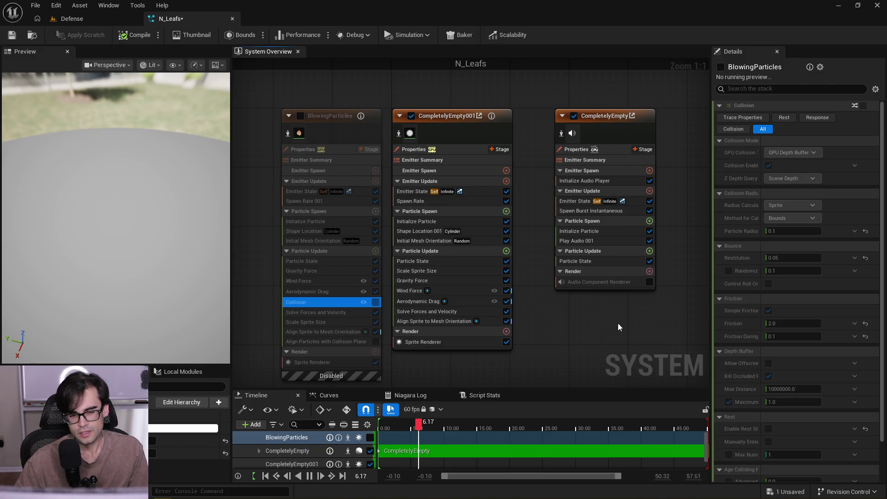
Paste BlowingParticles' uniform Scale Sprite Size curve into CompletelyEmpty001's Scale Sprite Size
click(340, 314)
click(339, 321)
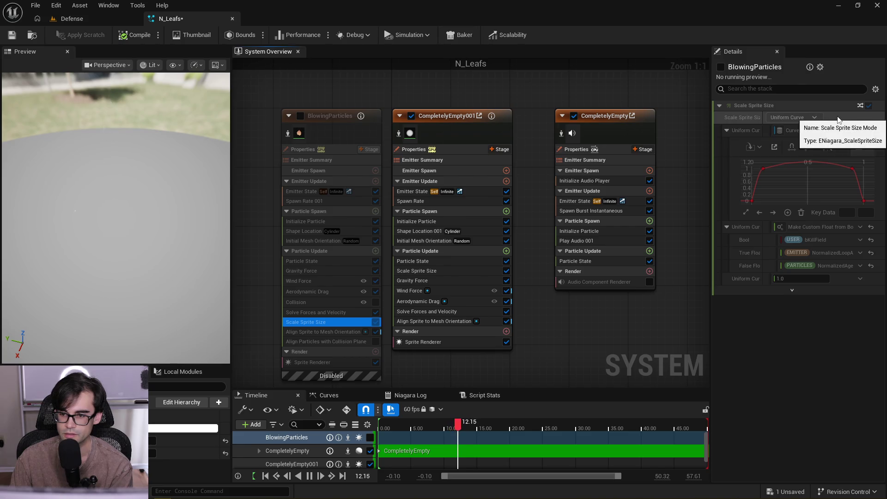
right_click(842, 120)
click(846, 195)
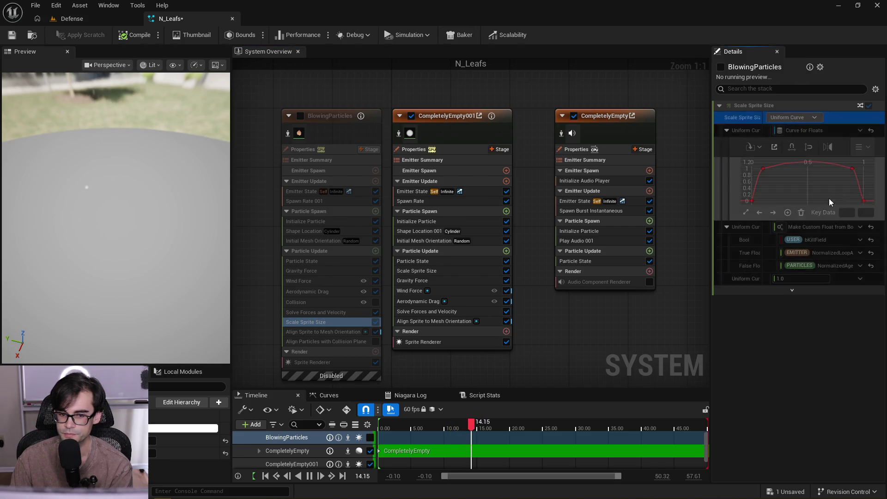
click(448, 271)
right_click(838, 129)
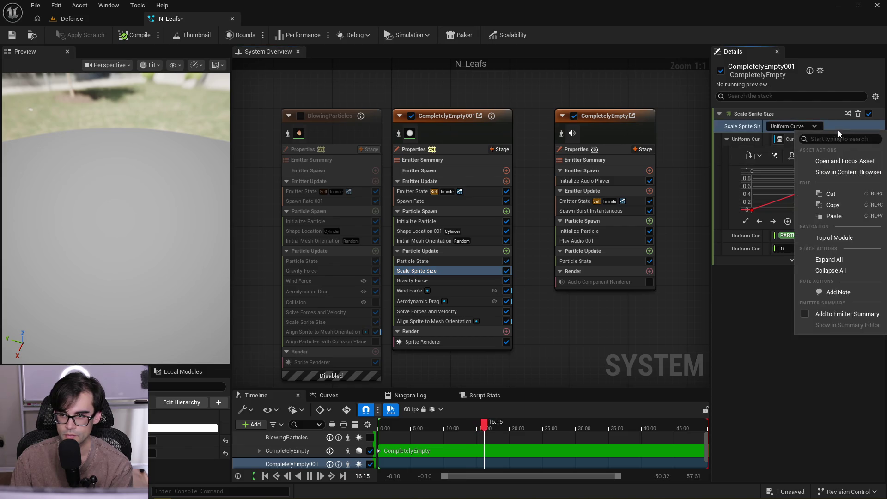
click(833, 215)
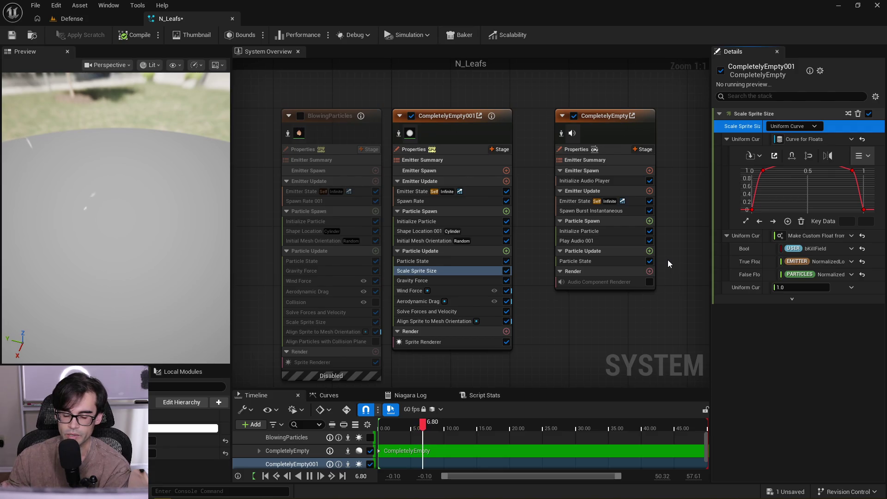
Compare both emitters' Align Sprite to Mesh Orientation settings, then view CompletelyEmpty001's Sprite Renderer
scroll(784, 196, down, 2)
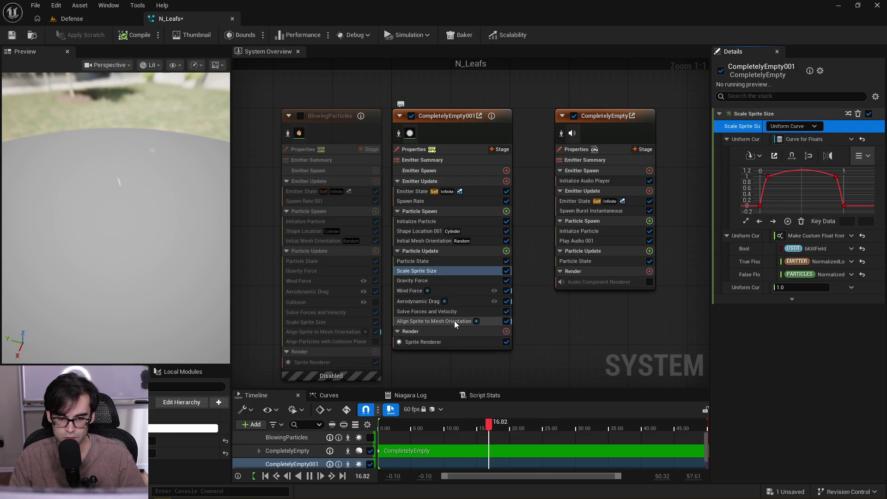
click(337, 331)
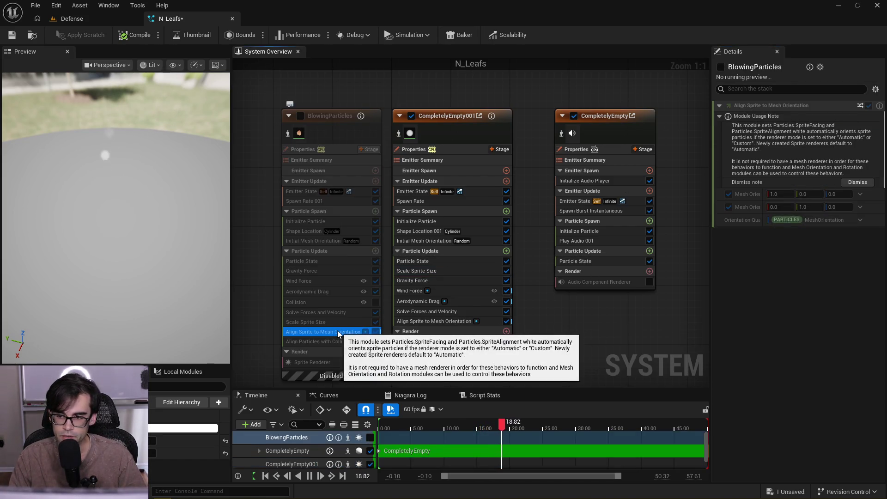
click(464, 322)
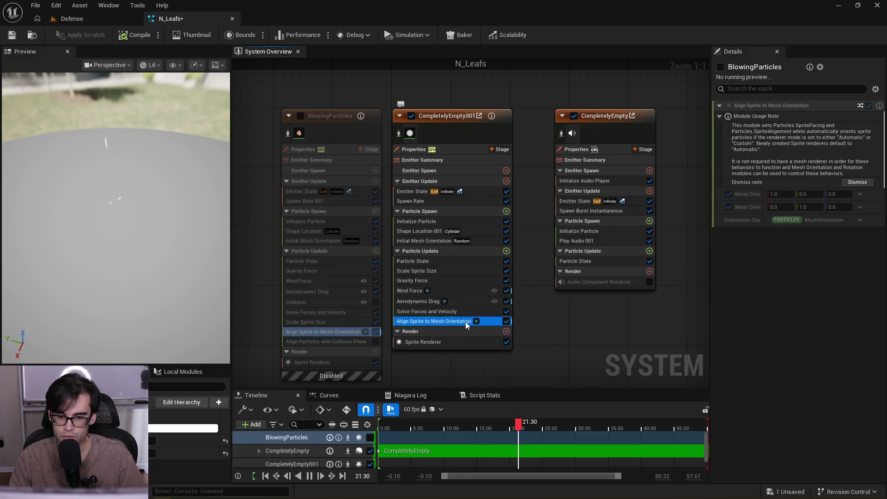
click(331, 332)
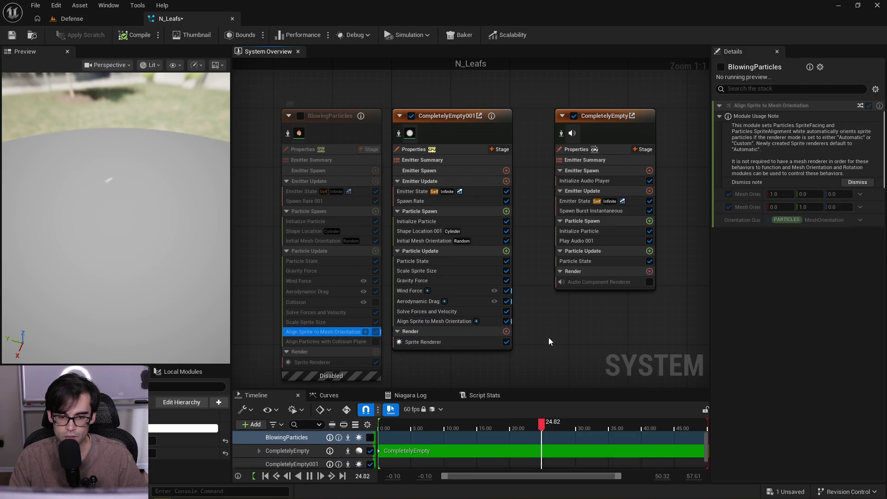
scroll(354, 312, down, 1)
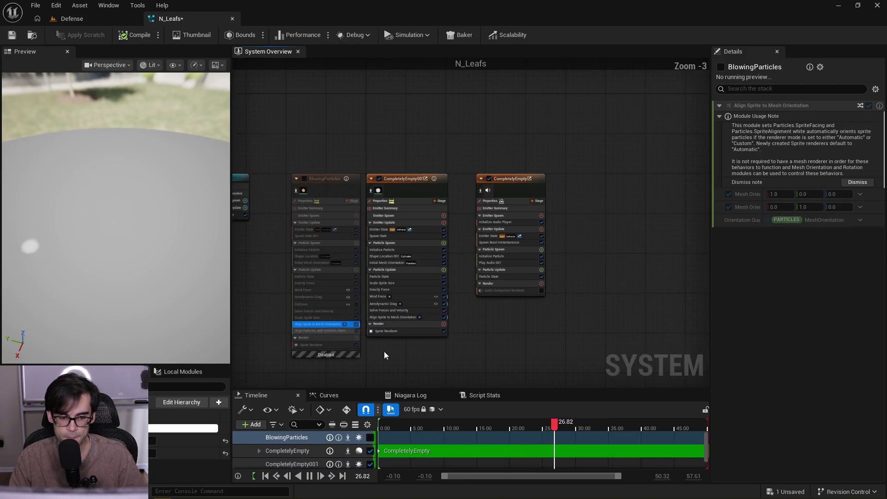
click(415, 326)
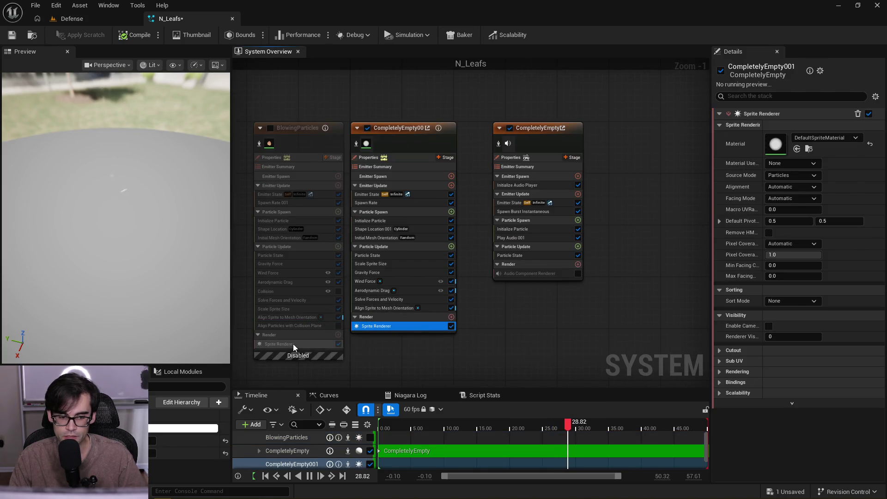
Assign the M_DeadLeafSprite material to CompletelyEmpty001's Sprite Renderer
click(292, 343)
click(396, 326)
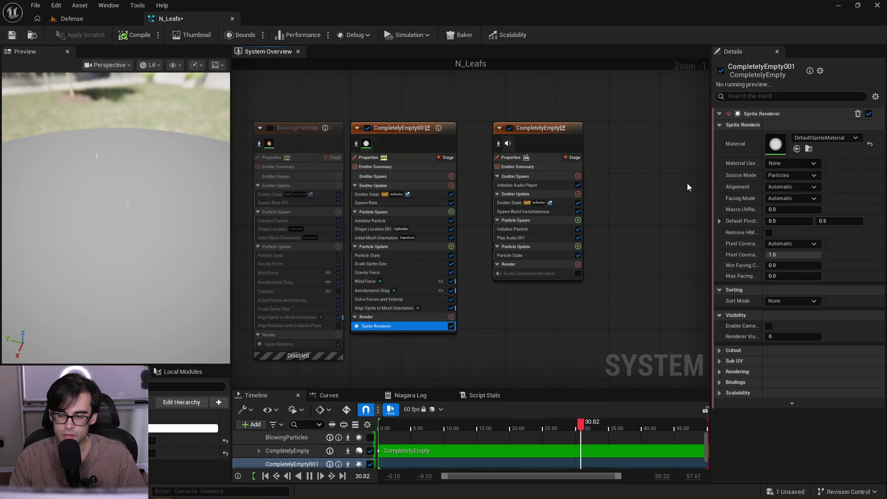
click(813, 140)
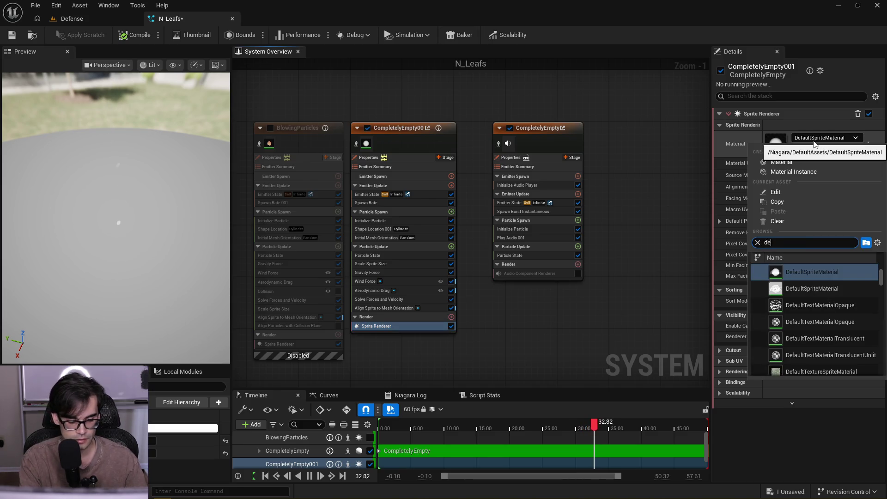
text(adleaf)
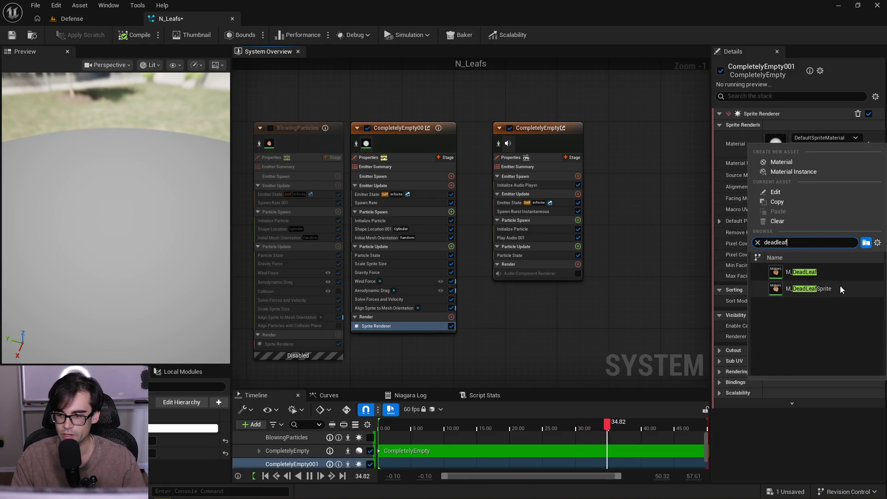
click(842, 288)
Set the sprite renderer to View Depth sorting with Low sort precision, matching BlowingParticles
click(305, 344)
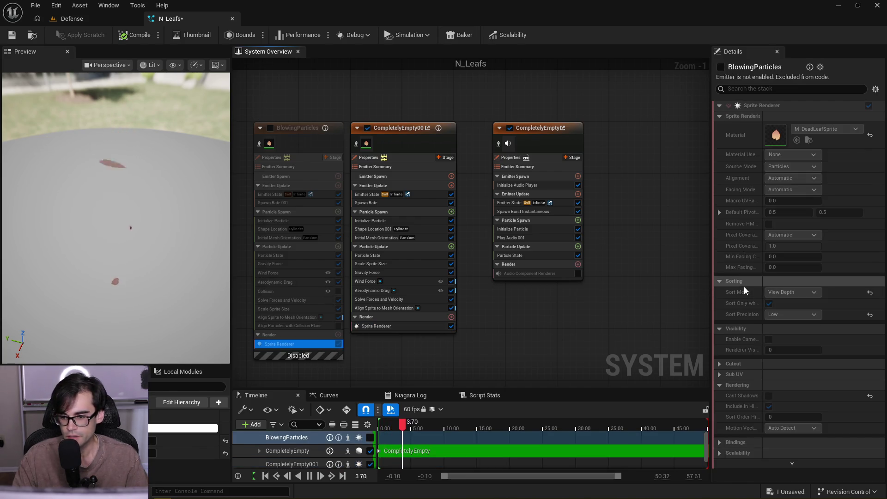
click(422, 325)
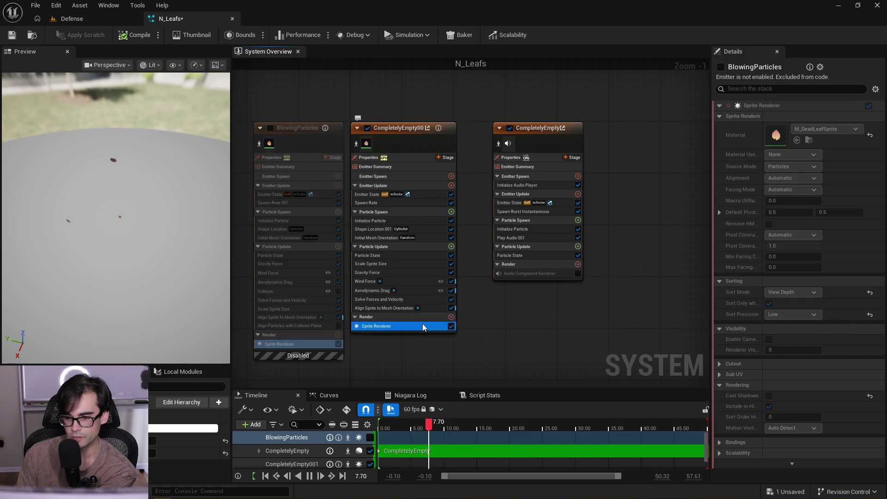
click(307, 345)
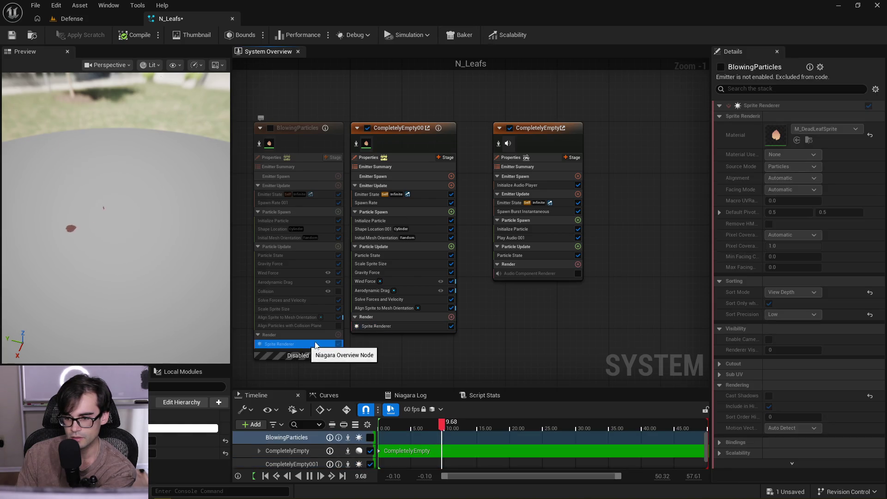
click(441, 325)
click(779, 301)
click(793, 316)
click(786, 323)
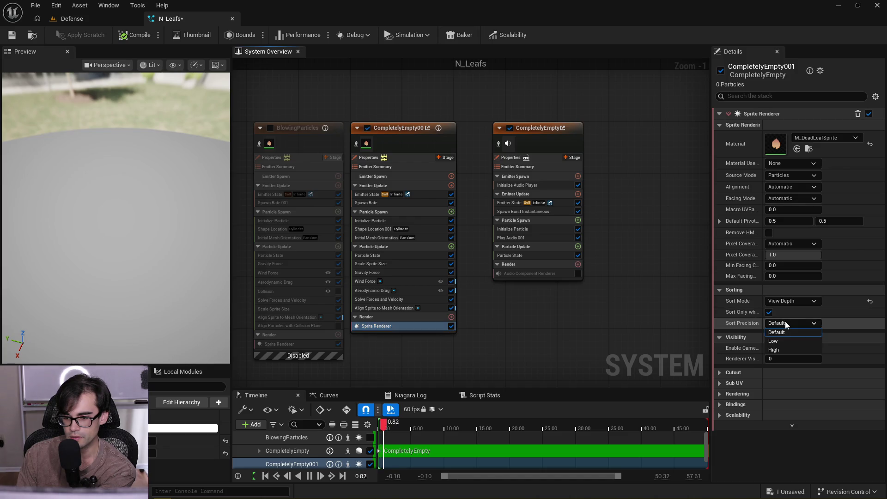
click(815, 342)
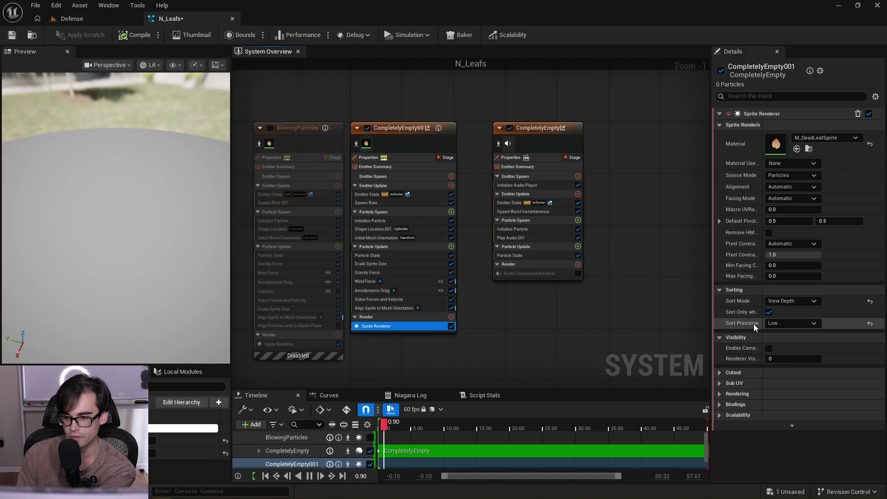
Turn off Cast Shadows for the new emitter's sprites and check the preview
click(297, 343)
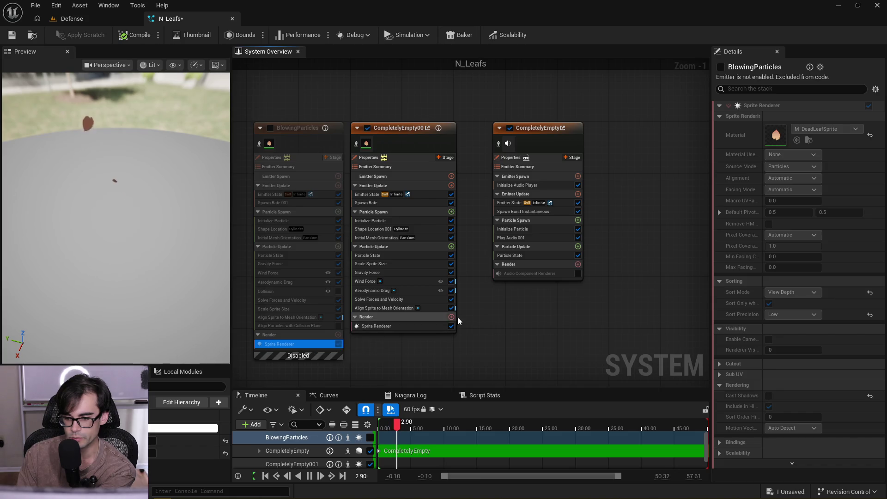
click(388, 324)
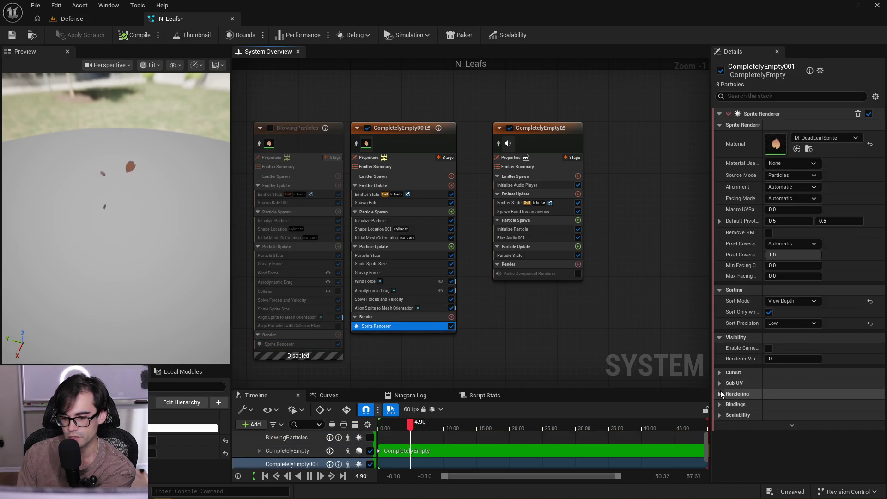
click(768, 405)
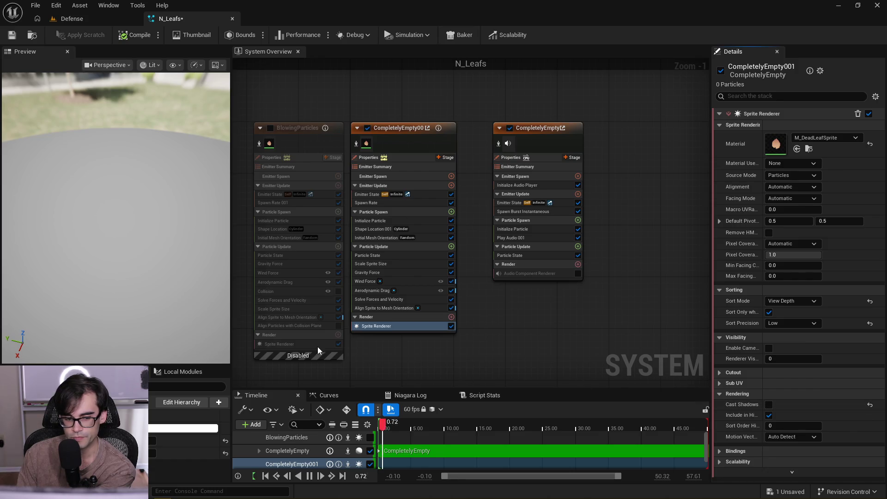
click(293, 346)
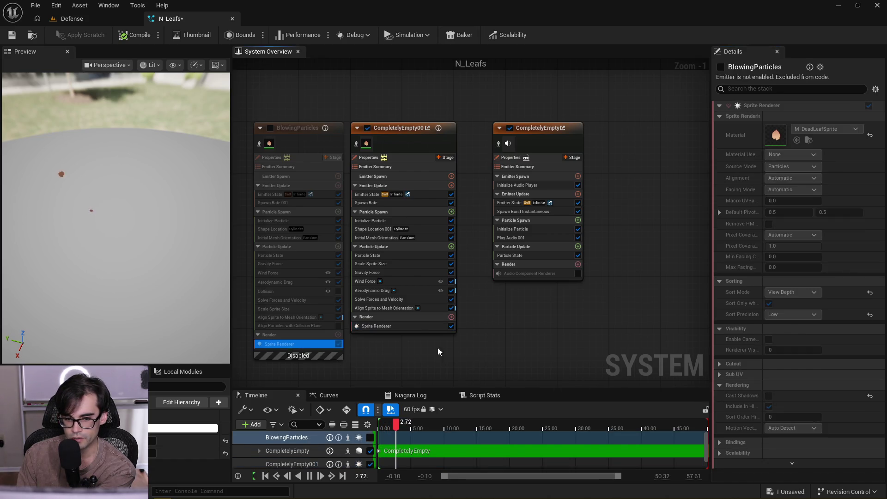
click(400, 325)
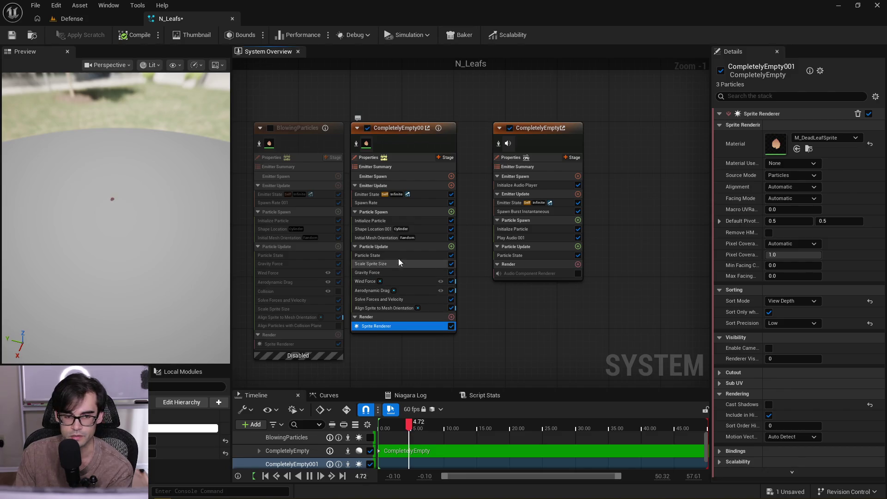
drag(129, 209, 129, 208)
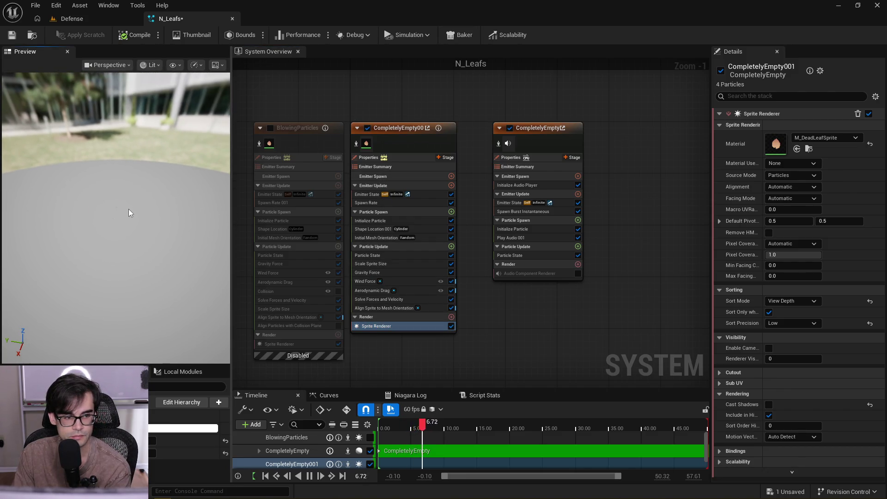
Set the Initialize Particle sprite size multipliers to 10 and 20, then edit the Shape Location cylinder radius
click(411, 221)
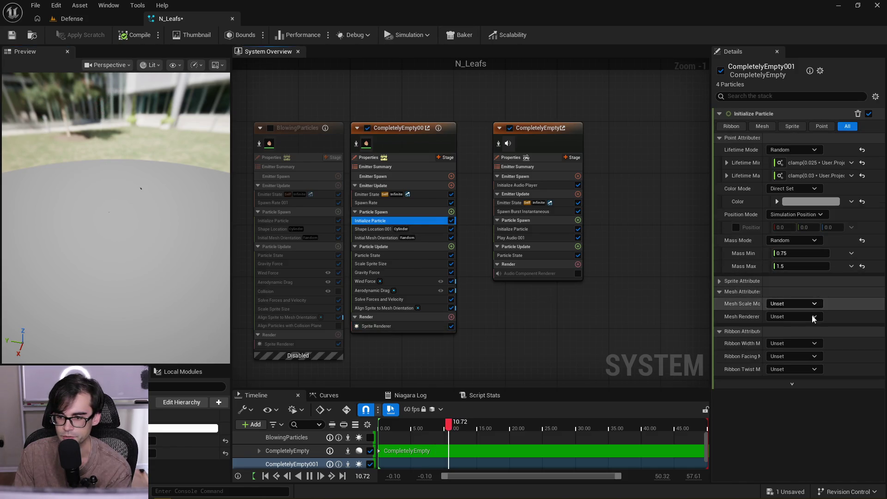
click(739, 281)
click(796, 331)
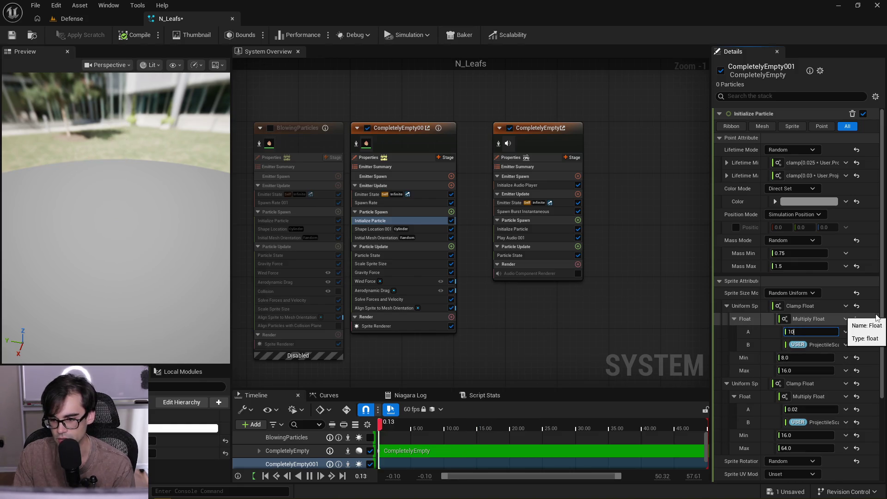
key(Return)
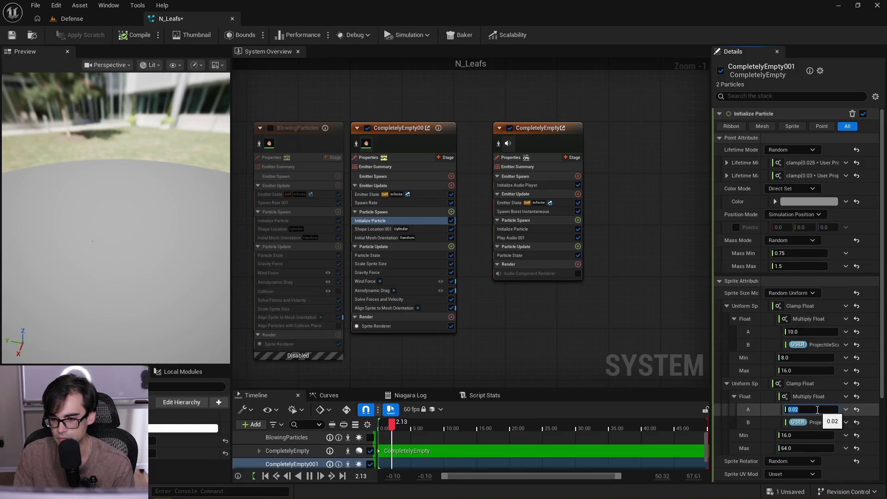
text(20)
key(Return)
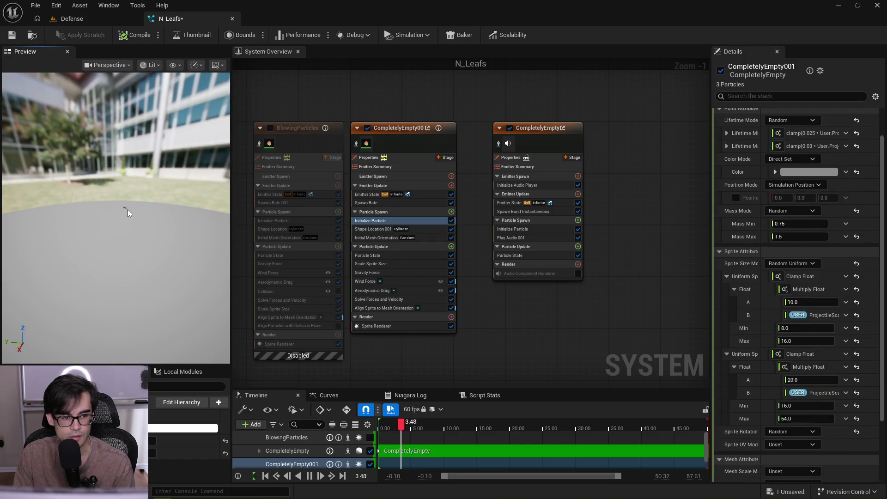
click(429, 230)
click(802, 188)
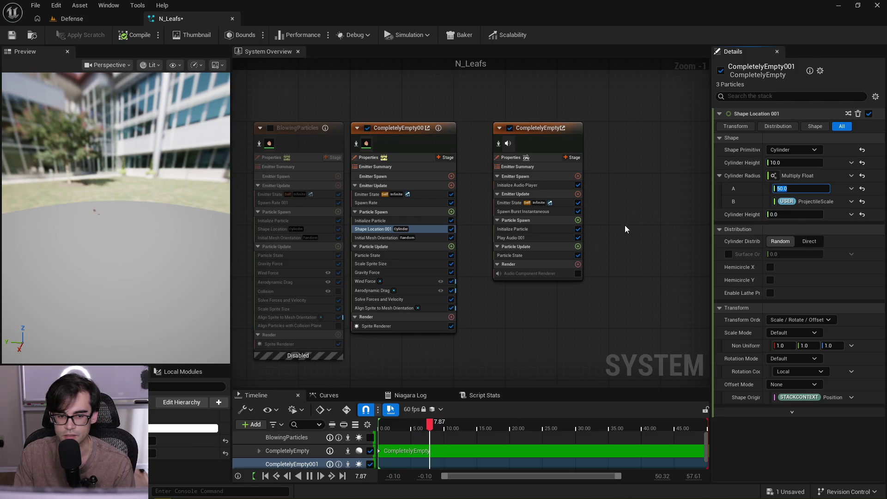
Set the spawn cylinder height to 100, watching the leaves in the preview
drag(115, 185, 162, 190)
drag(63, 248, 41, 250)
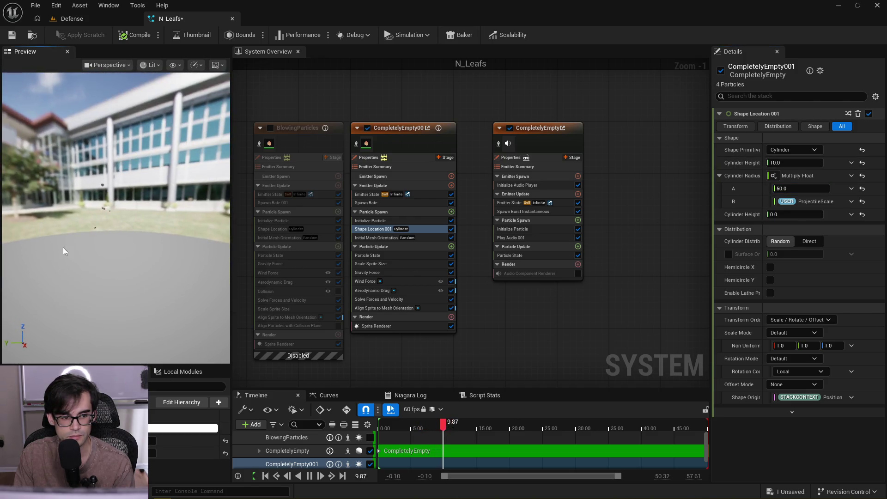
drag(151, 204, 153, 184)
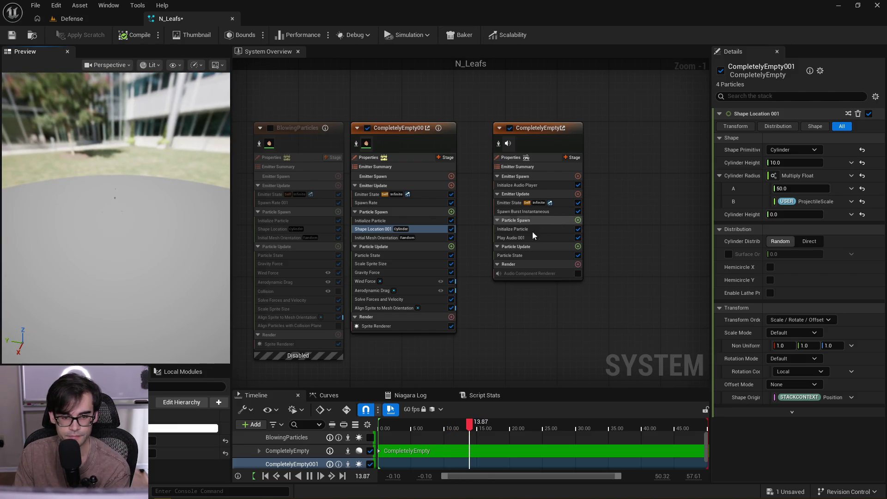
click(781, 164)
text(100)
key(Return)
mouse_move(213, 207)
mouse_down()
mouse_move(165, 267)
mouse_move(143, 197)
mouse_move(140, 229)
mouse_up()
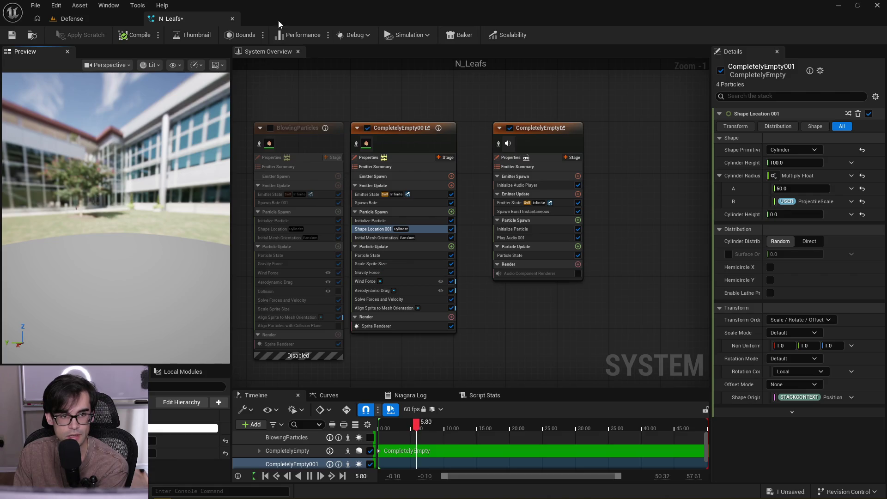
Save N_Leafs and return to the Defense level editor
click(13, 35)
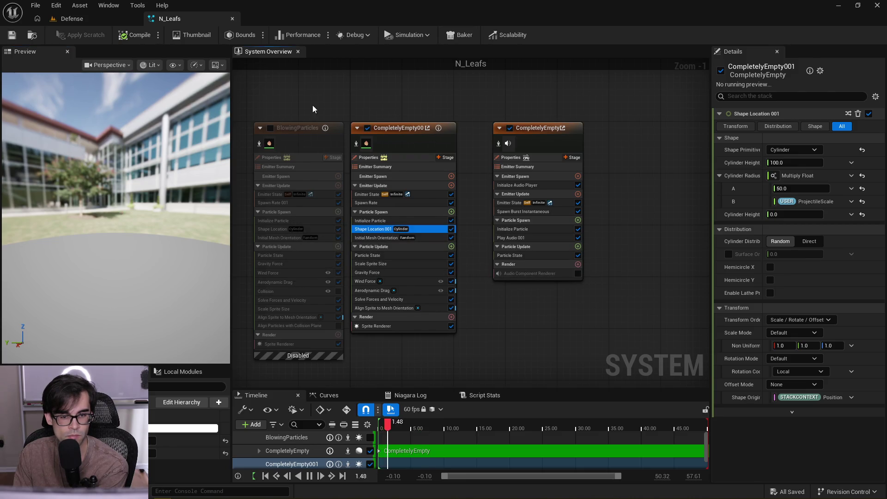
scroll(307, 110, down, 4)
click(72, 18)
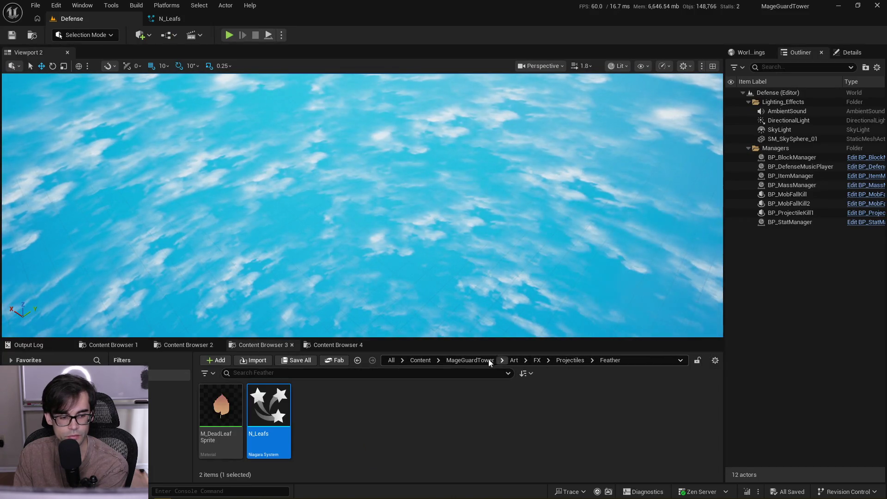
Open NS_Bell from Projectiles > Bell and select its Area emitter
click(573, 362)
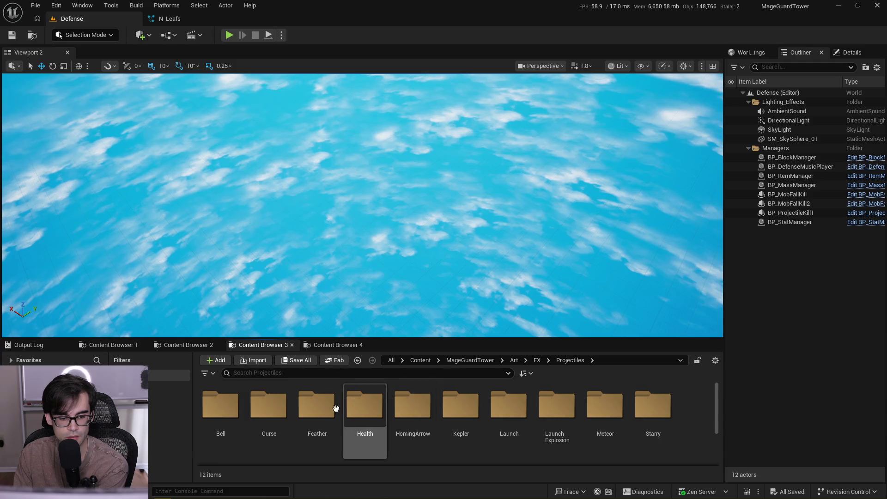
double_click(239, 418)
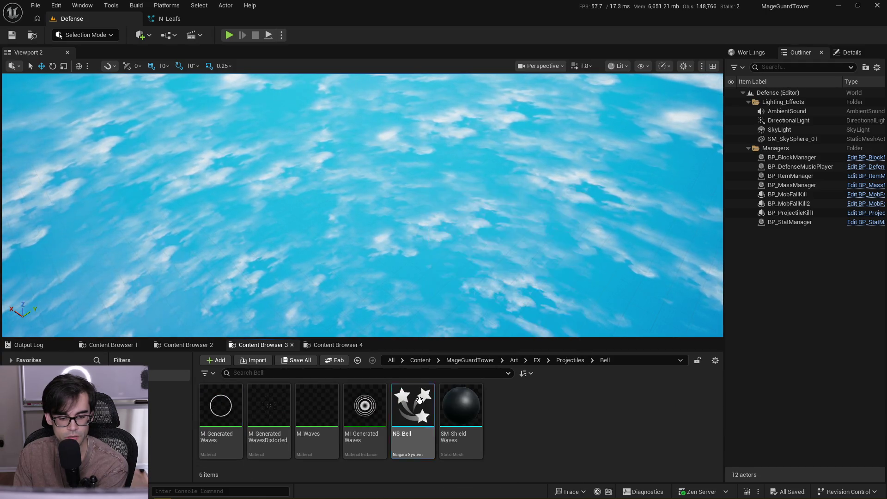
double_click(420, 402)
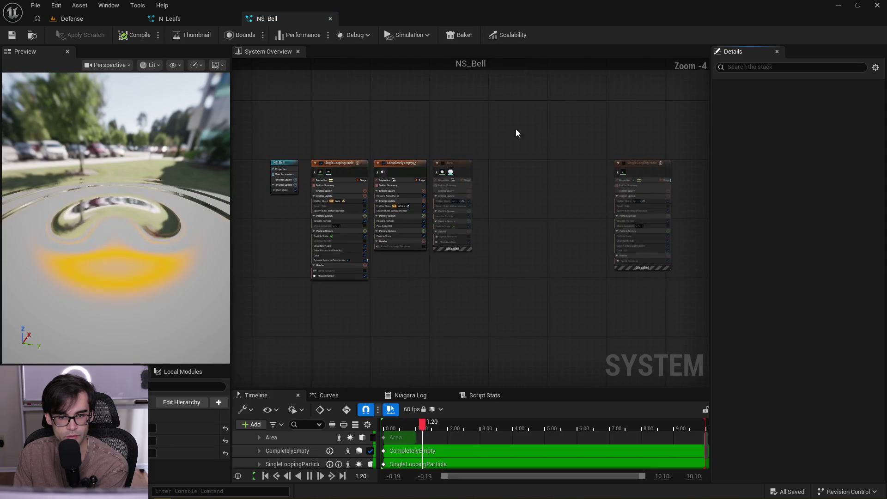
mouse_move(568, 137)
mouse_down()
mouse_move(570, 157)
mouse_move(451, 188)
mouse_up()
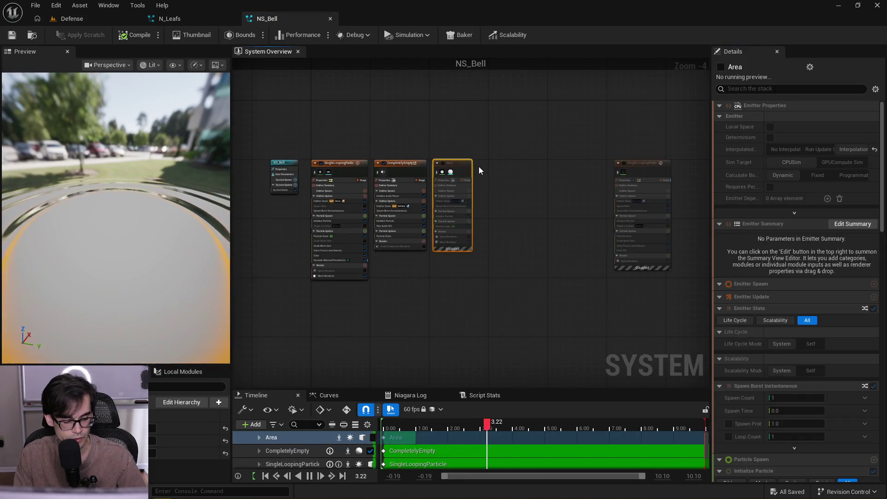
Paste the Area emitter into N_Leafs and move it left in the graph
click(330, 19)
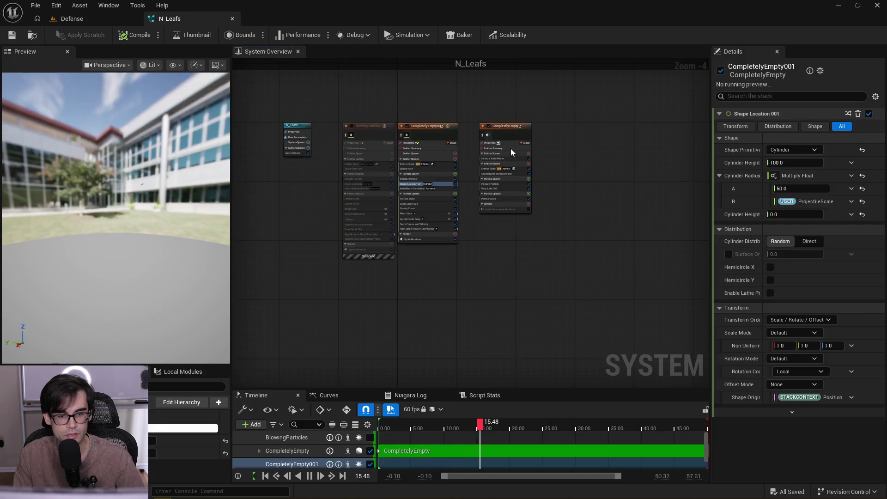
key(ctrl+v)
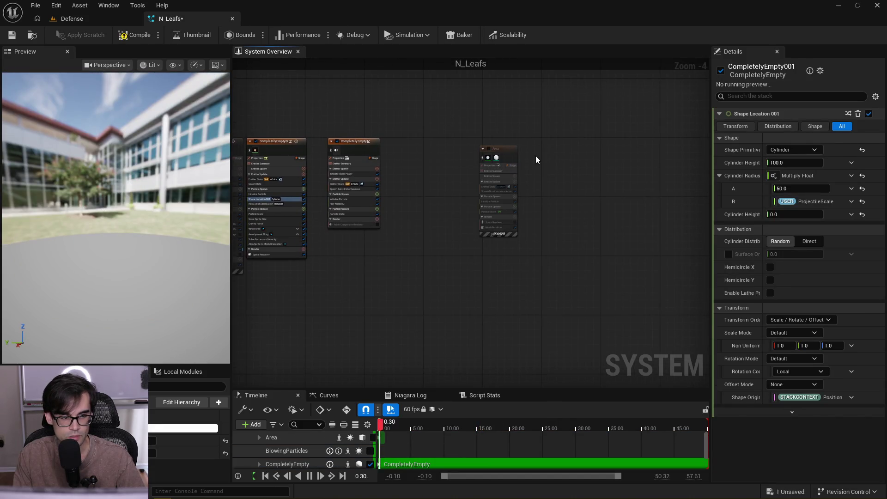
drag(506, 158, 413, 144)
scroll(412, 144, up, 4)
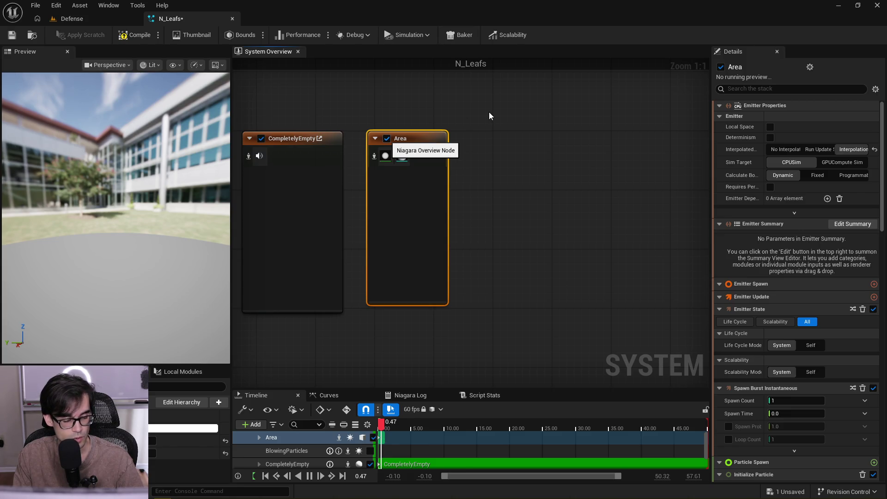
key(alt+Tab)
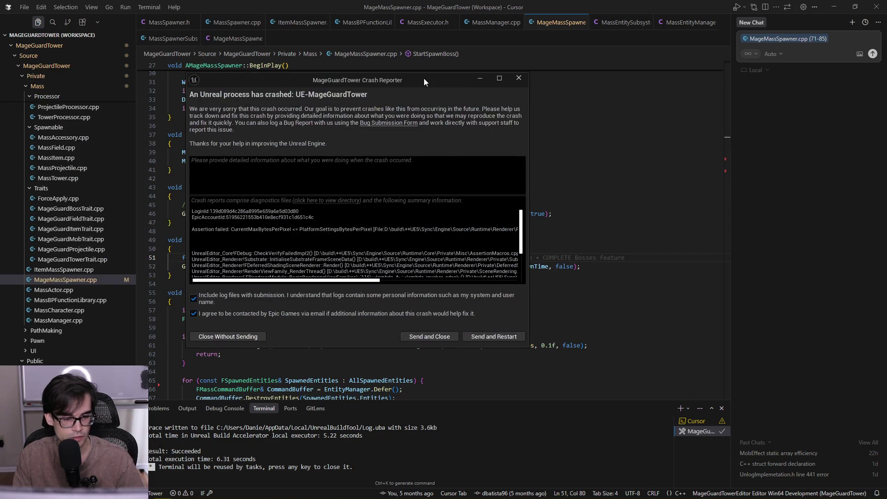
Close the crash report without sending, close File Explorer, and click line 42 of MageMassSpawner.cpp
mouse_move(314, 285)
mouse_down()
mouse_move(471, 285)
mouse_move(272, 280)
mouse_move(366, 277)
mouse_up()
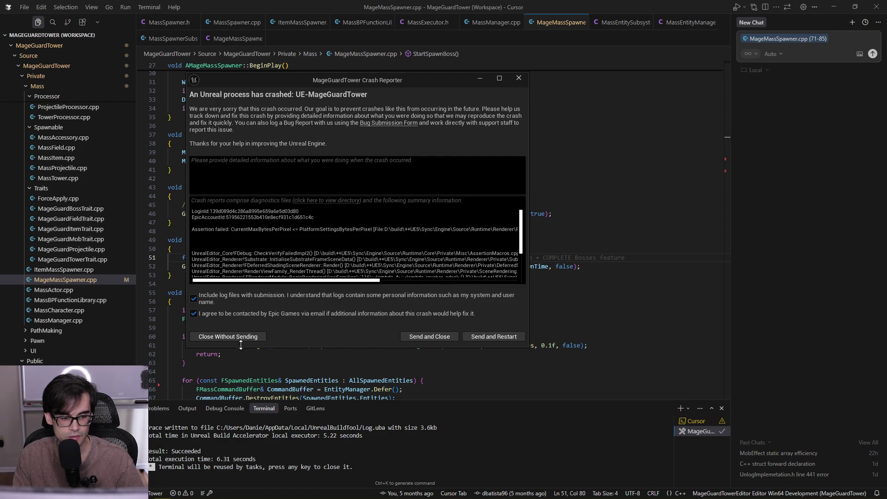
key(Escape)
click(365, 249)
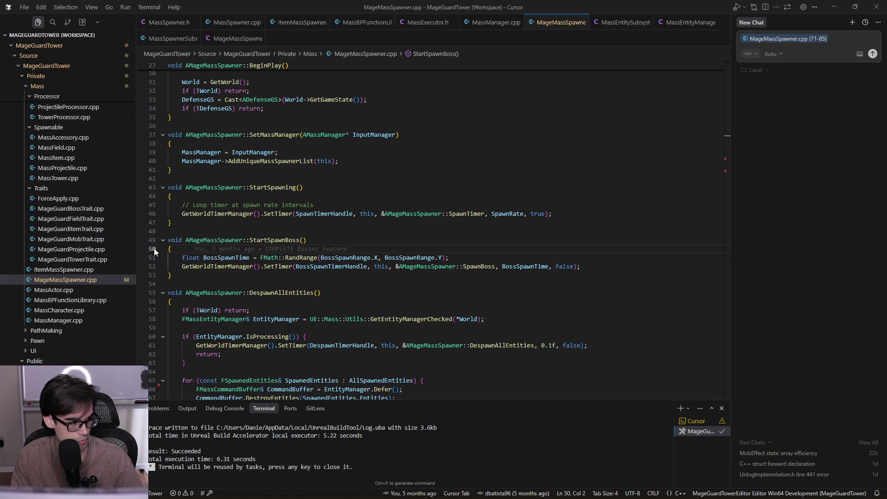
key(alt+Tab)
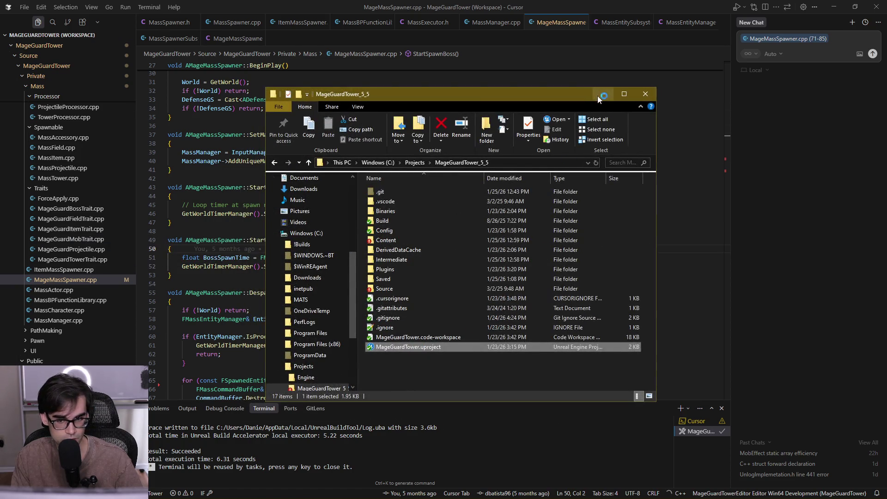
click(646, 93)
click(451, 179)
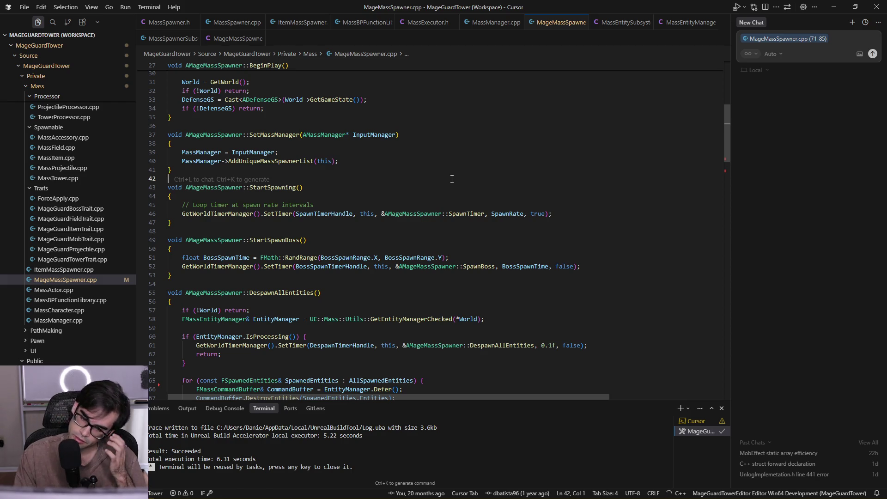
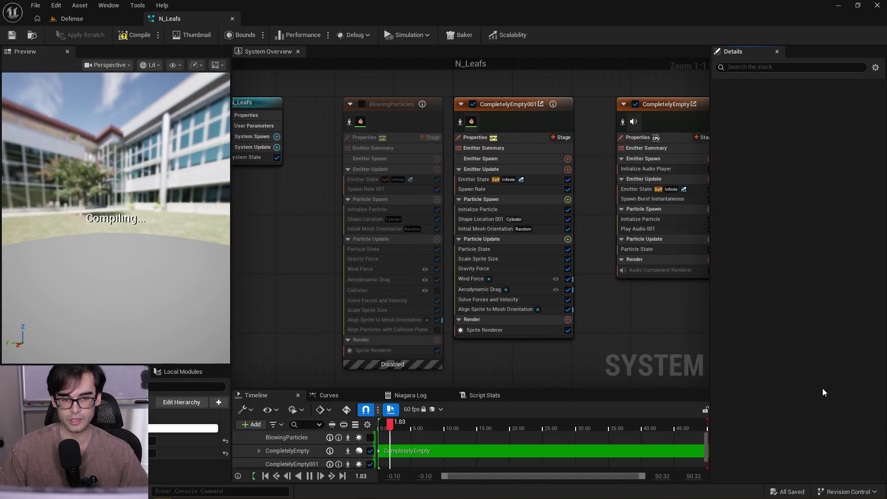
Select the Sprite Renderer in N_Leafs to inspect its M_DeadLeafSprite material
scroll(460, 266, down, 5)
scroll(517, 229, up, 5)
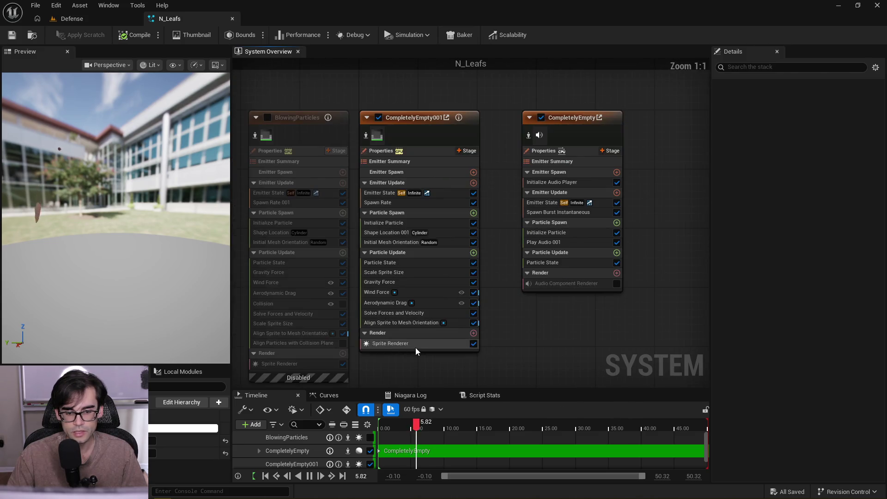
click(415, 347)
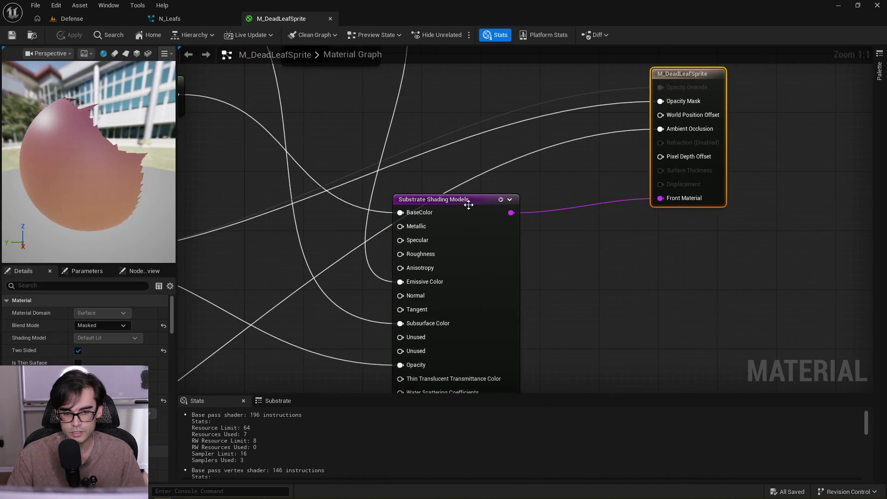
Nudge the Substrate Shading Models node in M_DeadLeafSprite, then go back to the Defense level
drag(469, 205, 511, 154)
scroll(511, 154, down, 2)
drag(502, 217, 507, 239)
drag(497, 199, 495, 111)
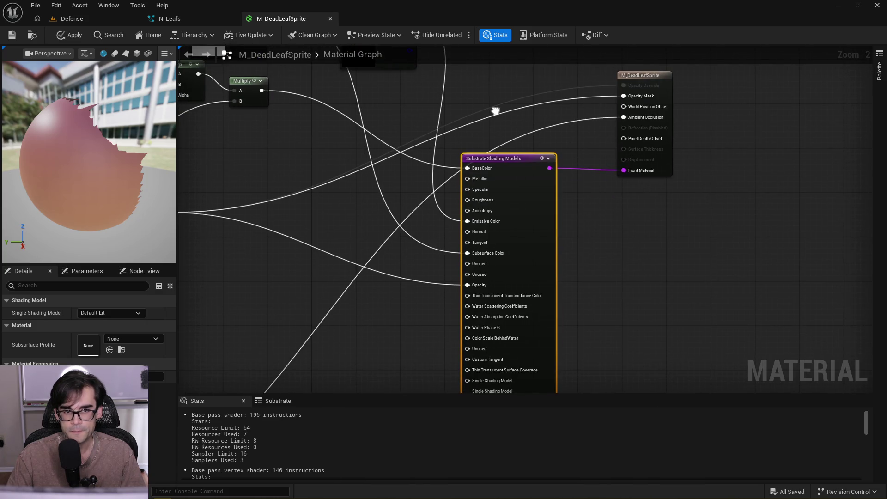
click(89, 20)
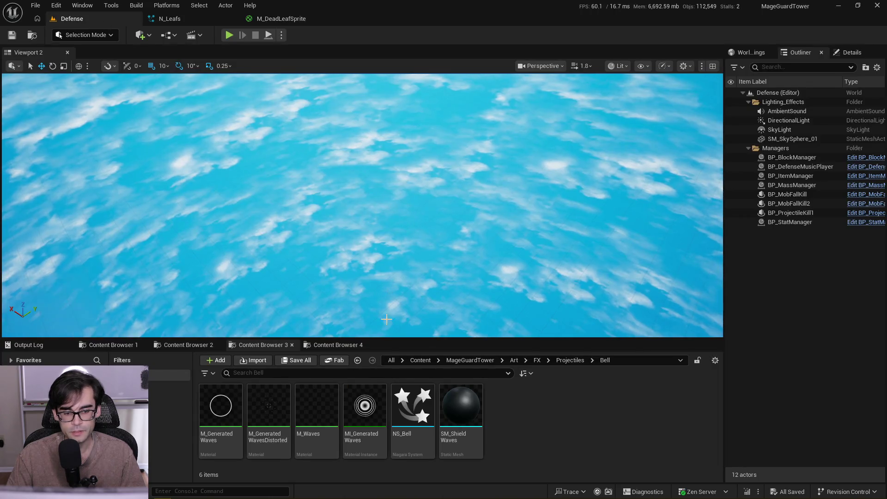
Browse from the Bell folder to Projectiles > Curse and open N_CurseField
click(192, 346)
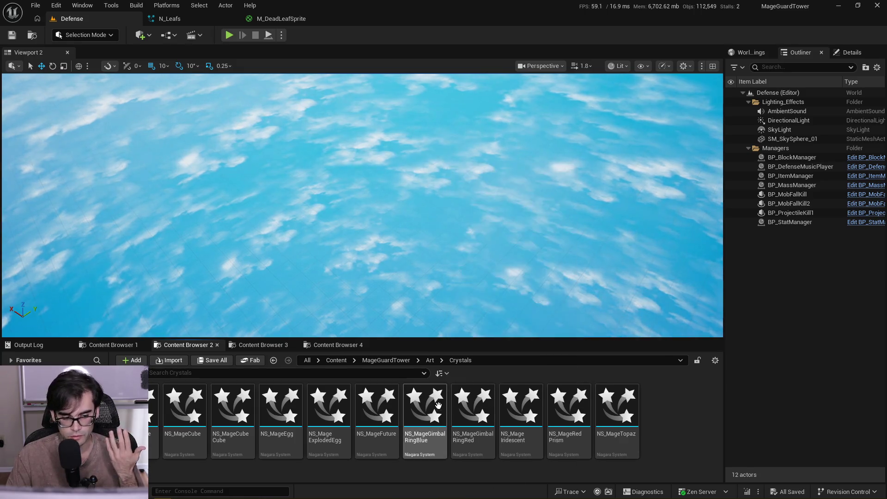
click(261, 345)
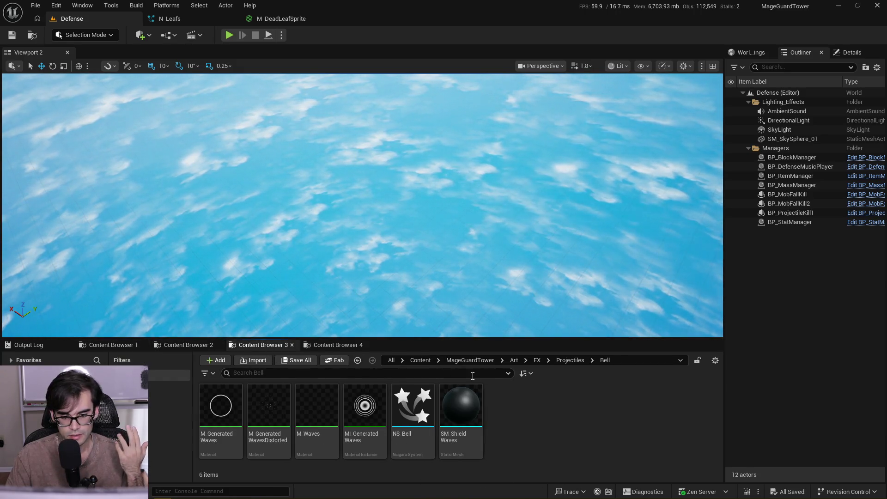
click(561, 360)
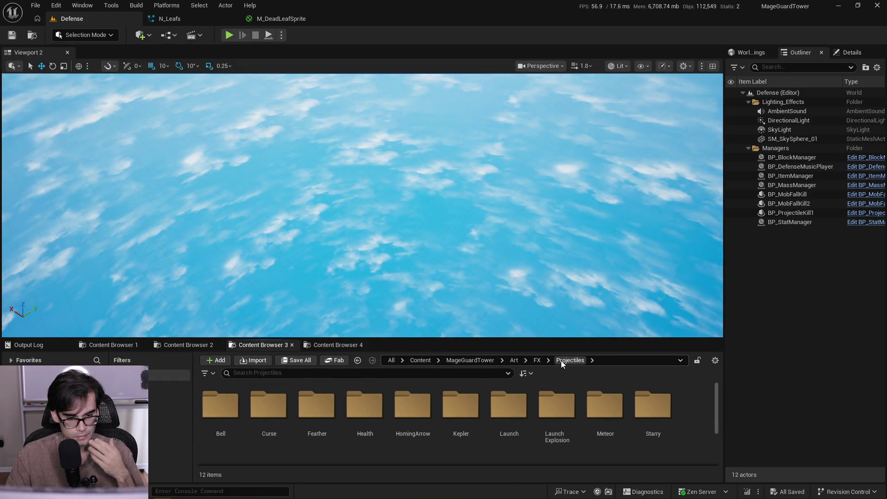
double_click(269, 405)
double_click(231, 408)
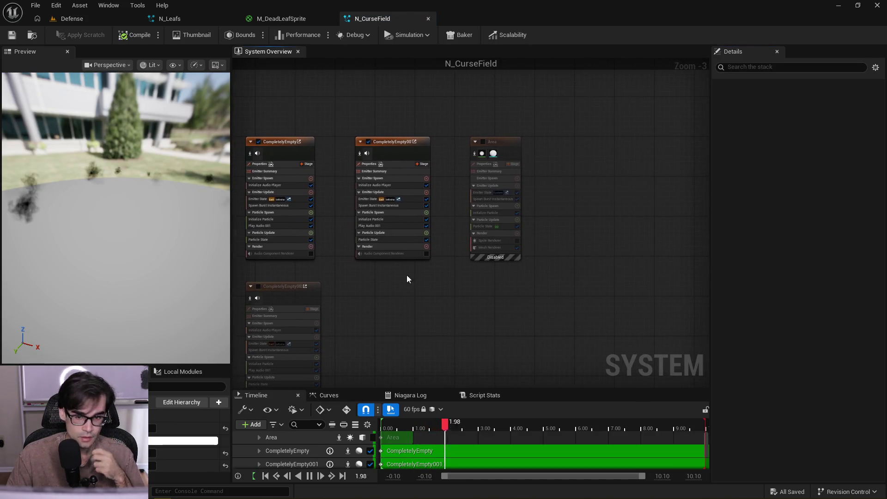
Inspect the Area emitter's mesh renderer, its sphere mesh and the M_FXSizeTest override material
click(515, 190)
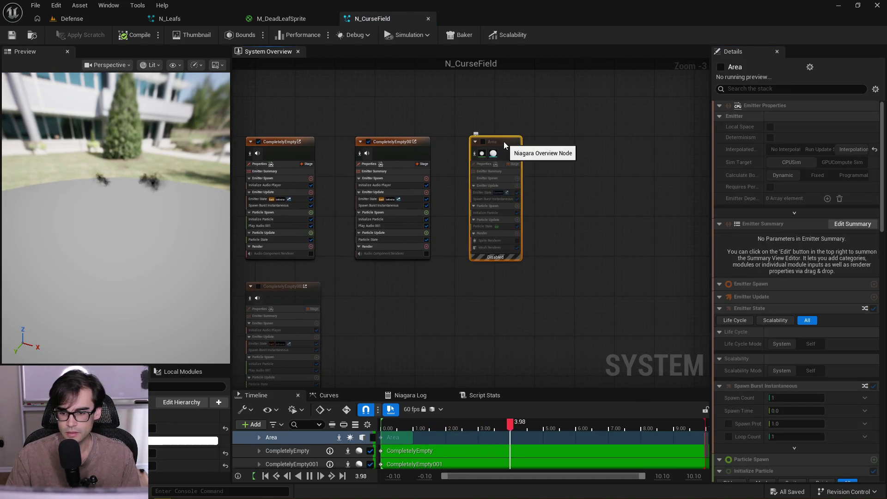
click(491, 248)
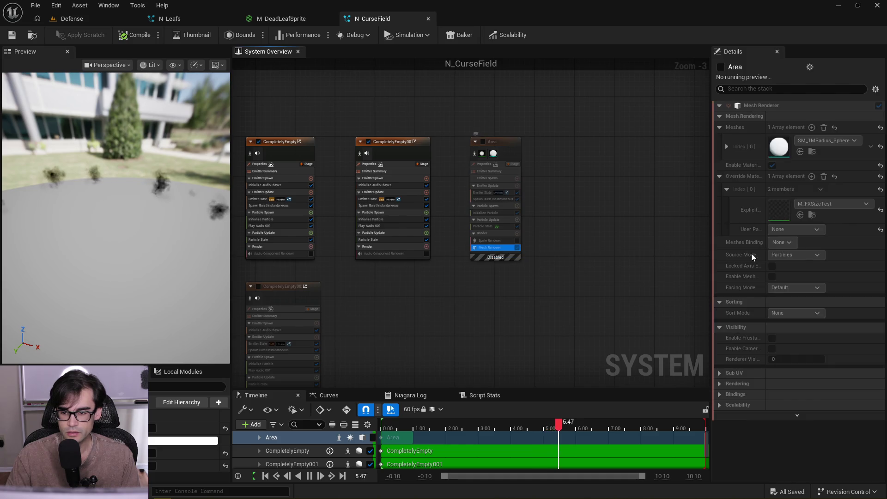
click(779, 147)
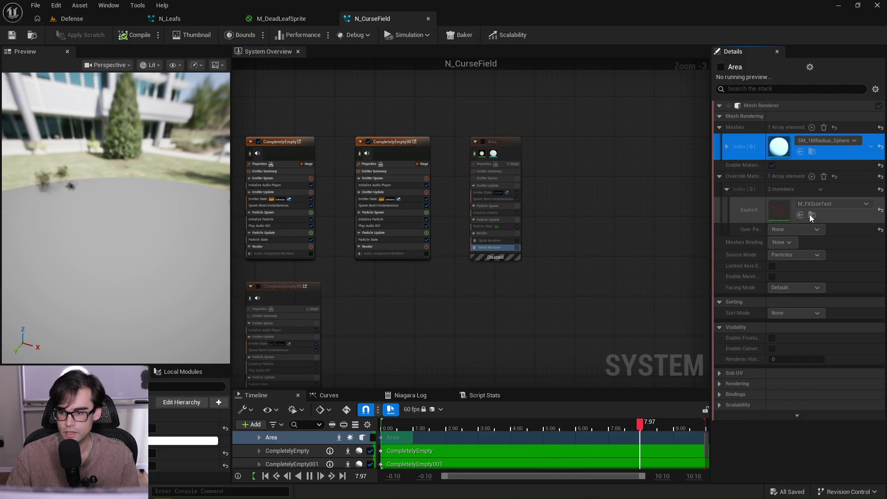
click(786, 211)
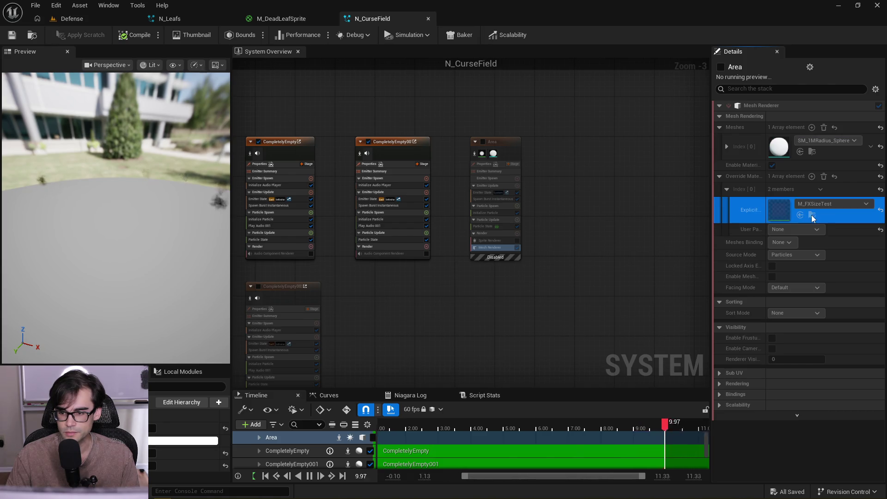
Enable the Area emitter and open M_FXSizeTest from its Mesh Renderer
click(482, 142)
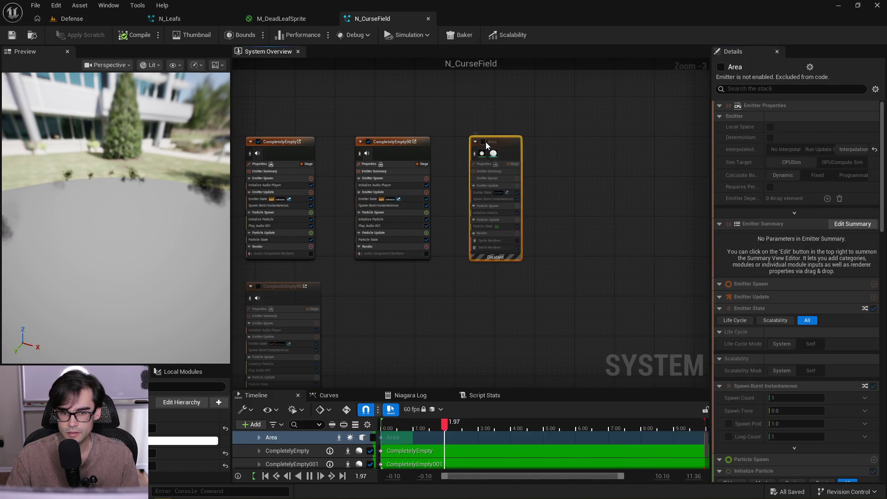
click(482, 248)
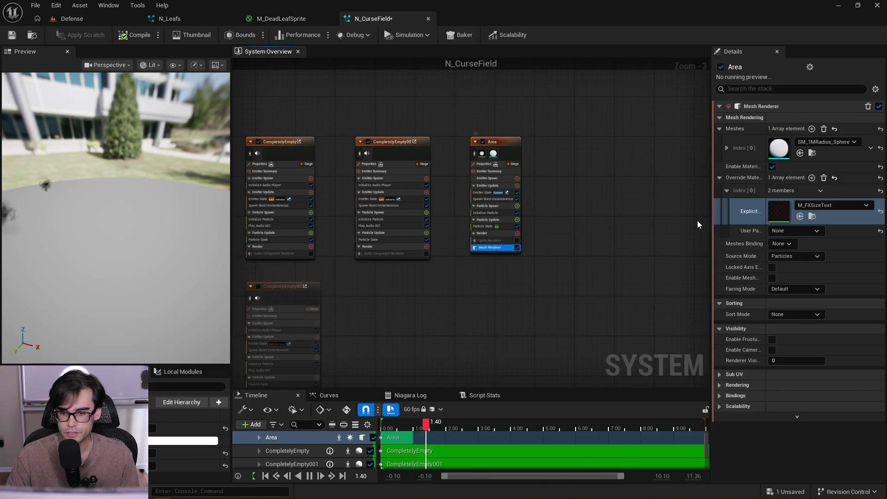
double_click(784, 221)
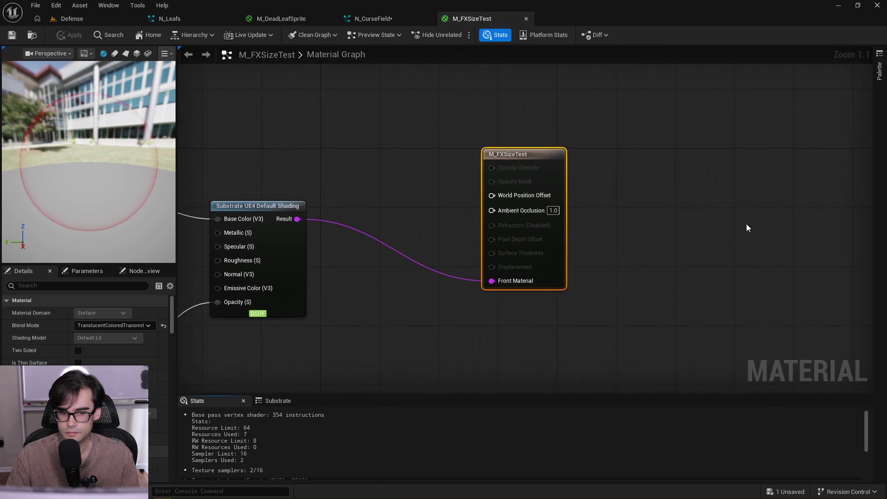
Add a Substrate Slab BSDF node via 'substrate slab' search and place it right of the default shading
scroll(574, 194, down, 3)
scroll(489, 210, up, 3)
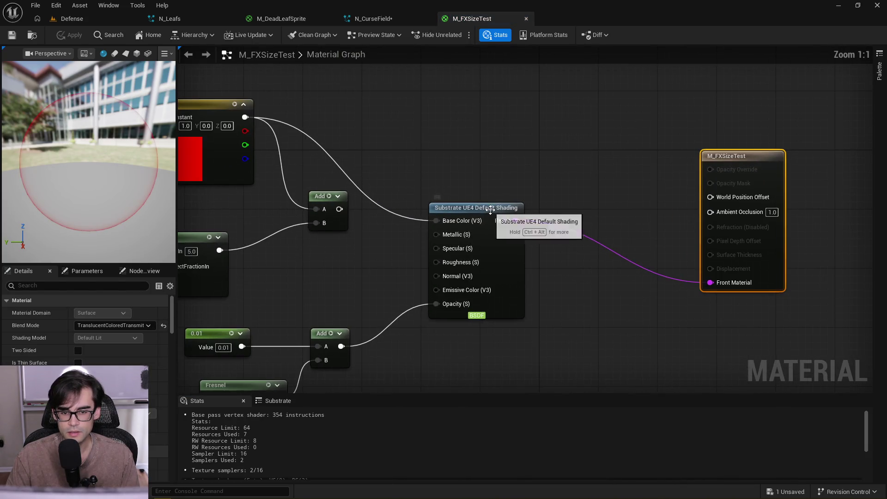
click(500, 174)
right_click(472, 151)
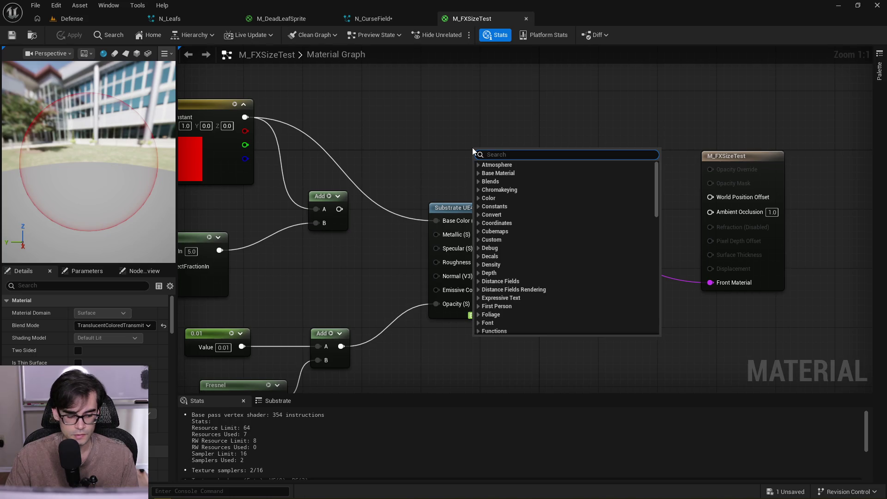
text(substrate slab)
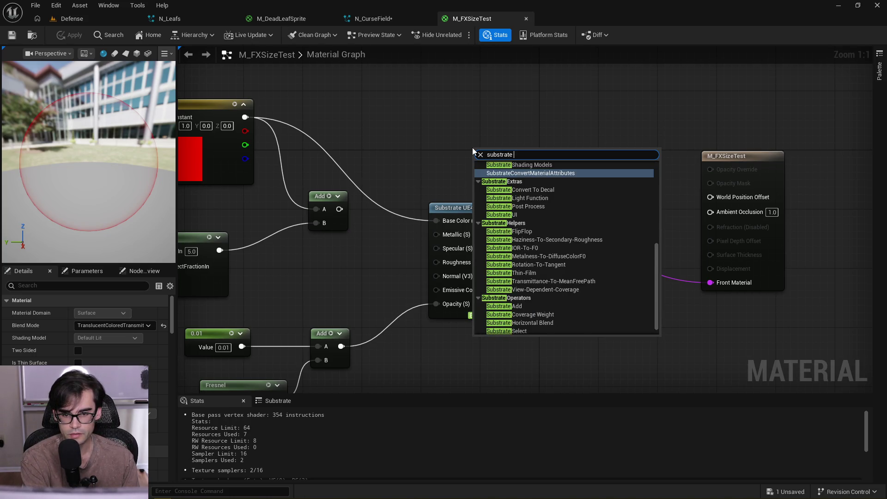
key(Return)
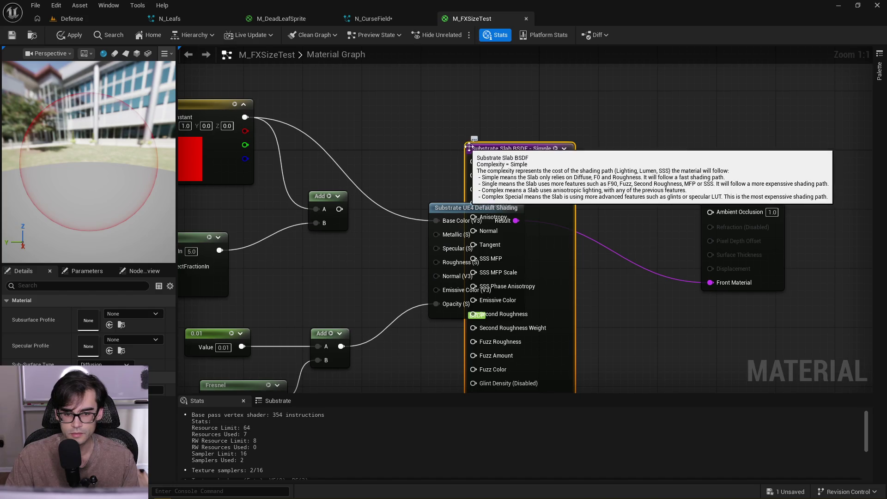
drag(473, 147, 539, 112)
Move the UE4 Default Shading node left and wire the red constant into the Slab's F0
scroll(475, 148, down, 1)
mouse_move(515, 202)
mouse_down()
mouse_move(479, 202)
mouse_move(492, 166)
mouse_up()
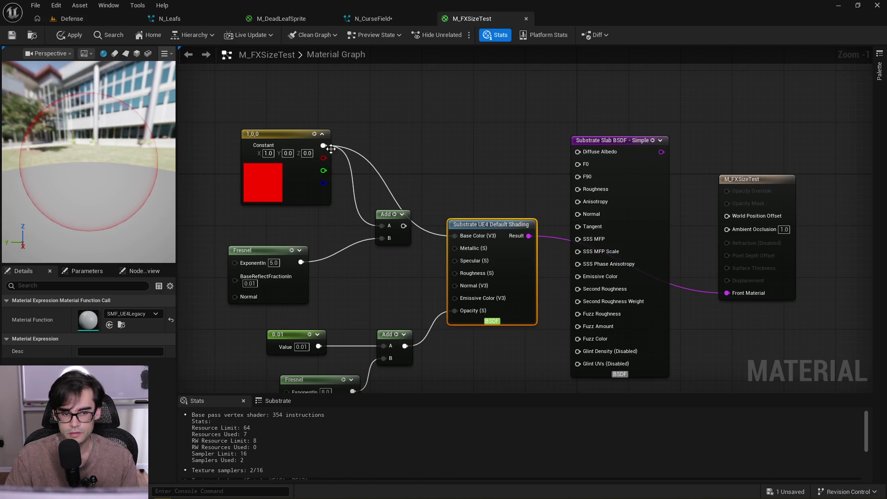
mouse_move(324, 145)
mouse_down()
mouse_move(520, 135)
mouse_move(584, 162)
mouse_move(513, 129)
mouse_up()
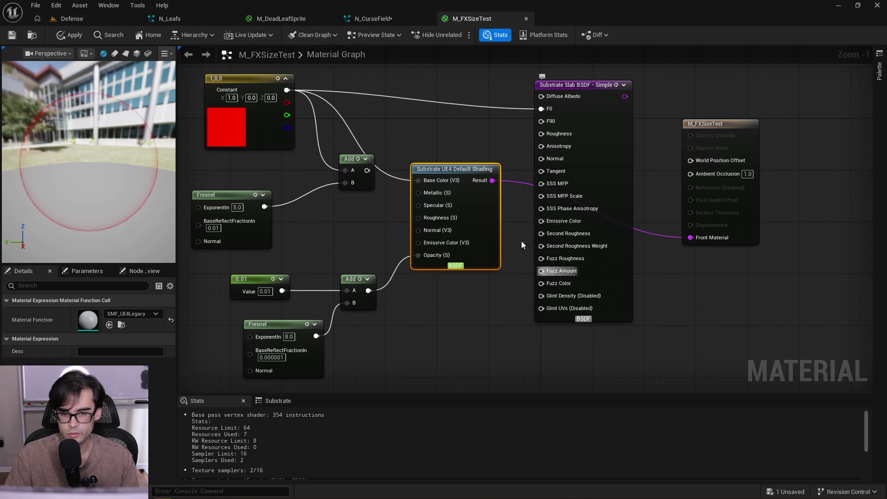
right_click(474, 138)
Try adding an MX_SimpleVolume node beside the Slab, then delete it
text(subs)
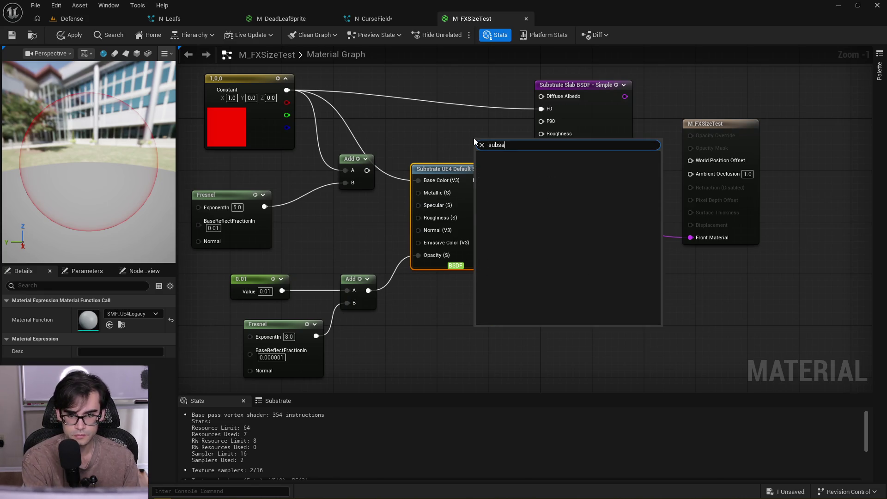
text(trate)
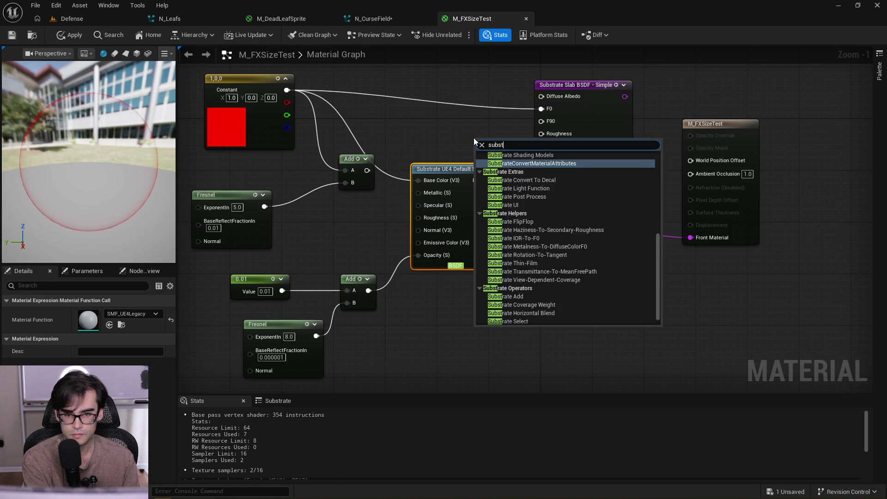
scroll(565, 250, up, 6)
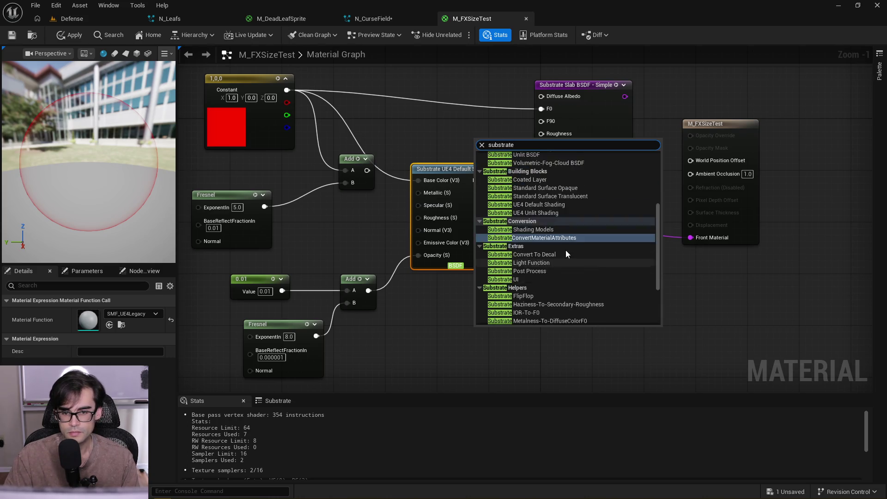
scroll(566, 251, up, 2)
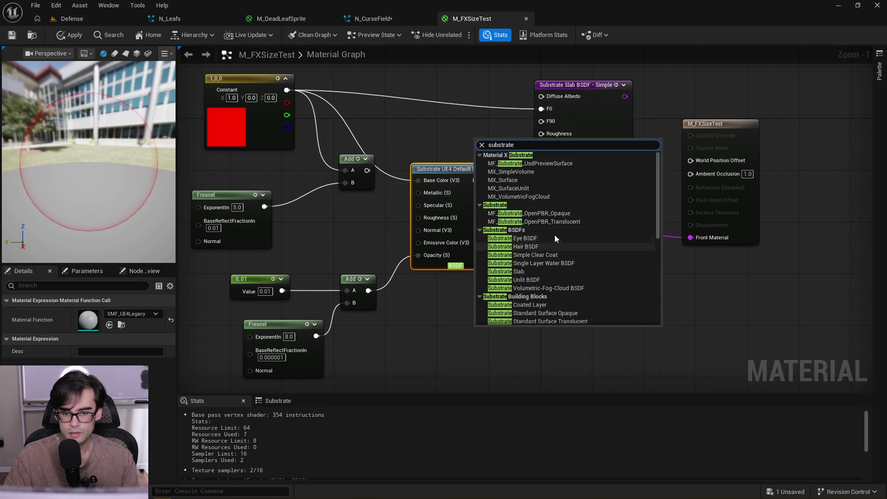
click(533, 171)
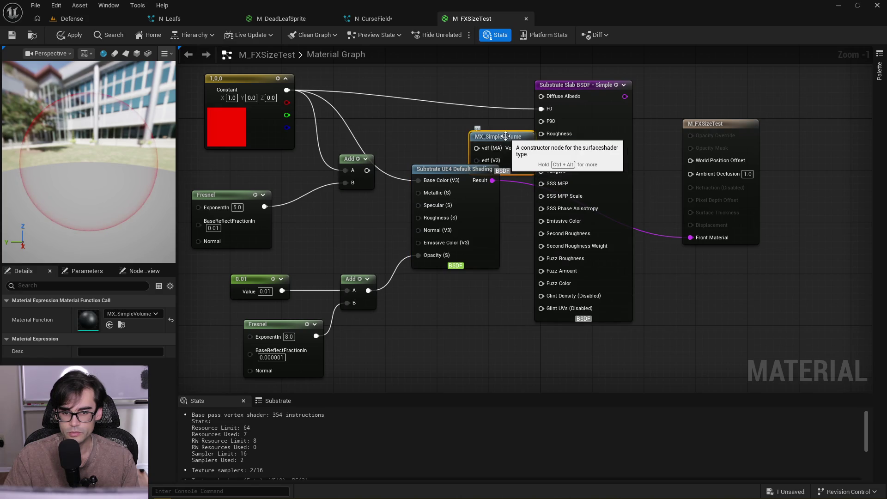
drag(506, 142, 492, 109)
key(Delete)
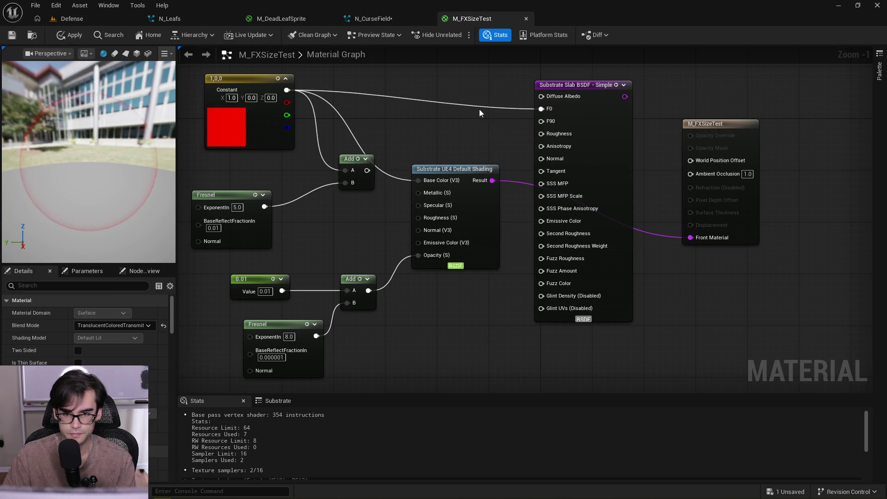
Add an MX_Surface node left of the Slab, then remove it with undo
right_click(473, 95)
text(subst)
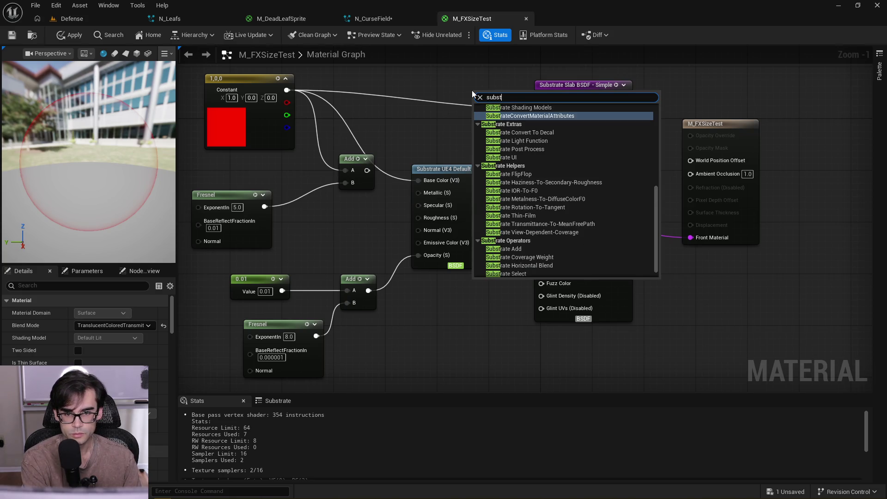
text(rate)
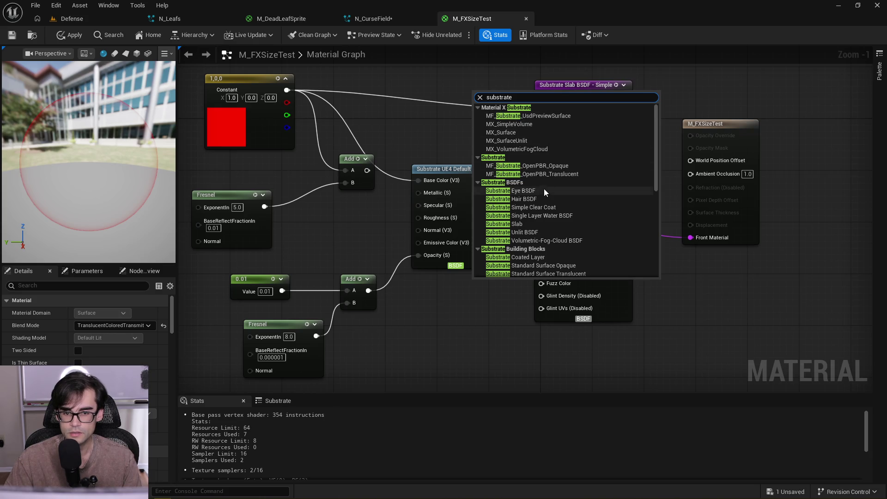
click(517, 132)
drag(494, 102, 475, 96)
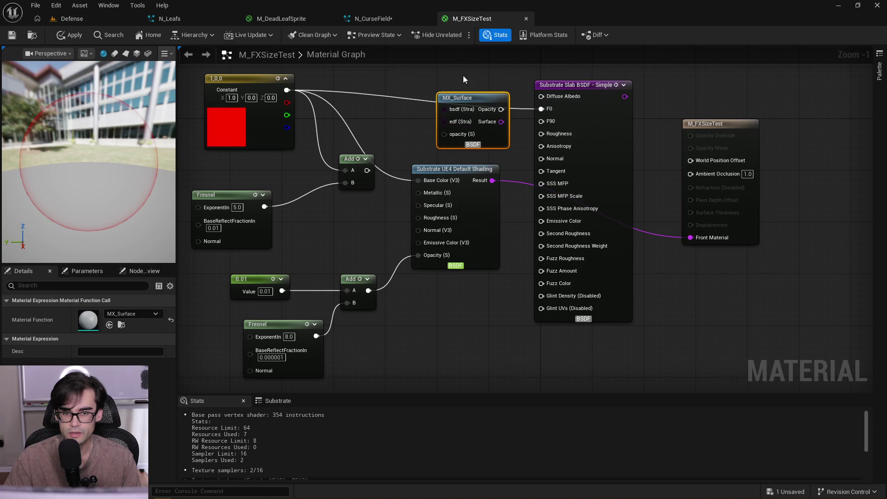
right_click(471, 94)
key(Escape)
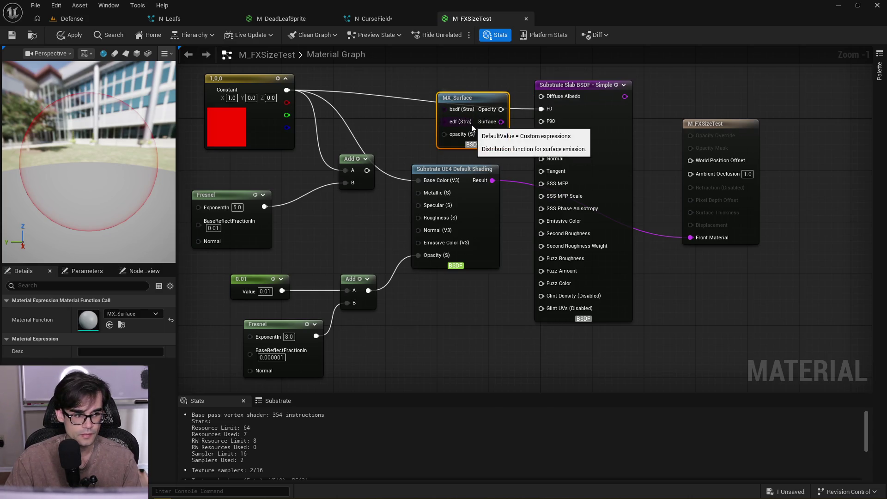
key(ctrl+z)
Search the palette for 'substrate' to review the available Substrate node types
right_click(503, 311)
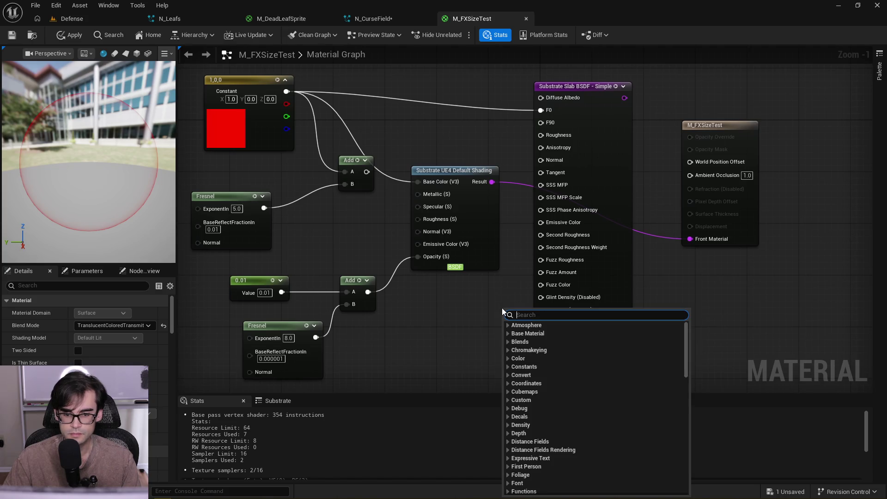
text(subs)
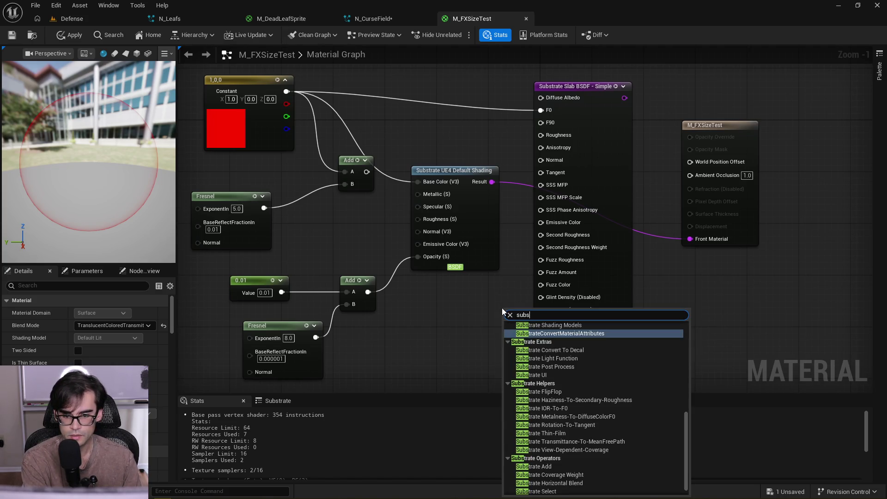
text(trate)
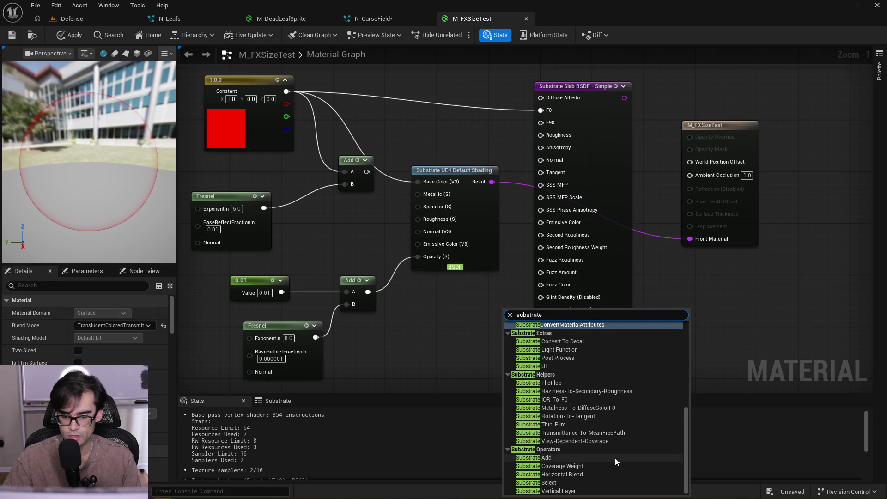
scroll(614, 446, up, 10)
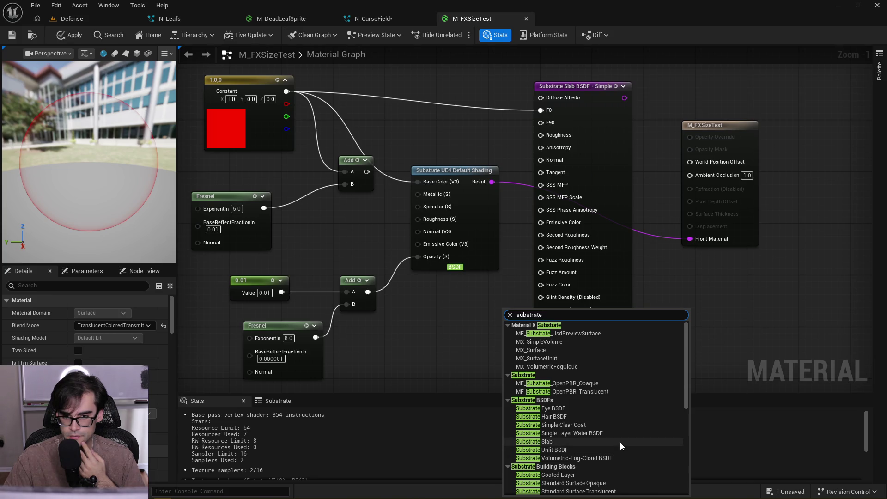
drag(521, 254, 518, 265)
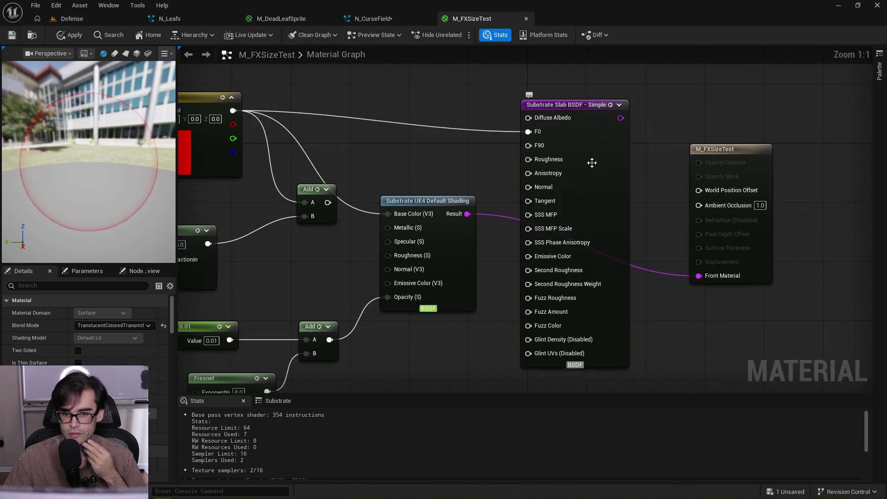
On the M_FXSizeTest result node, try TranslucentGreyTransmittance, Opaque and TranslucentColoredTransmittance blend modes
mouse_move(537, 133)
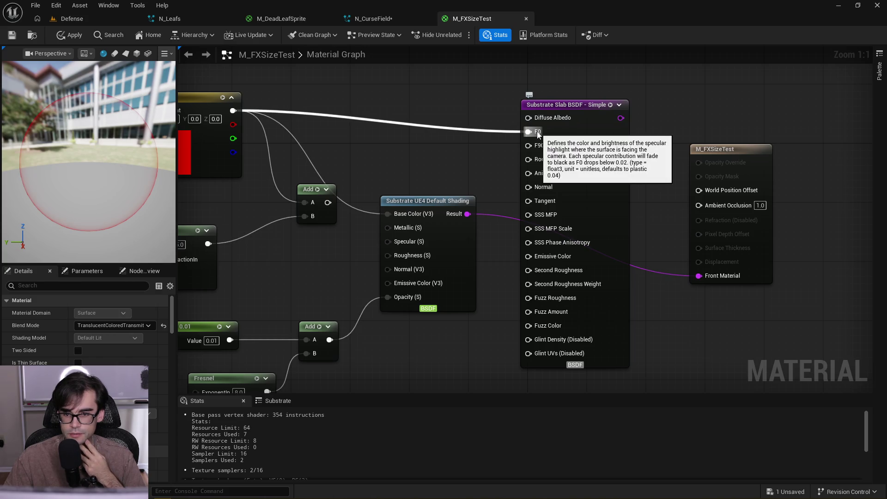
mouse_move(545, 149)
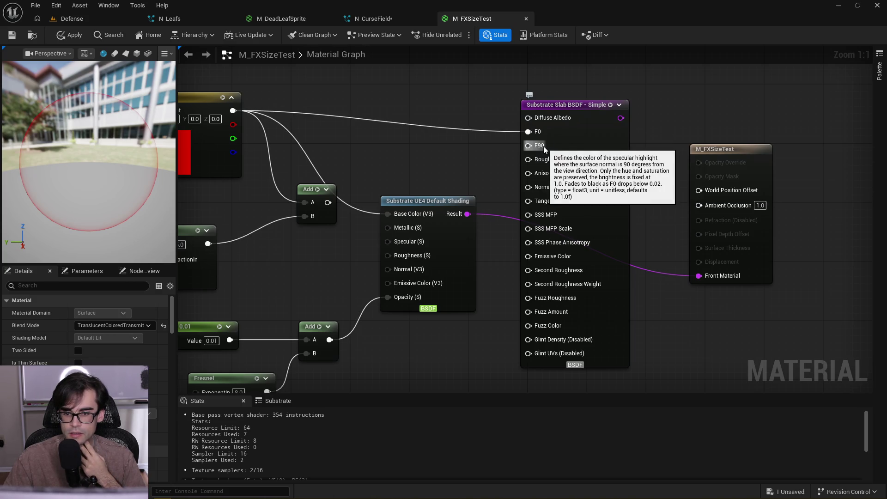
click(711, 155)
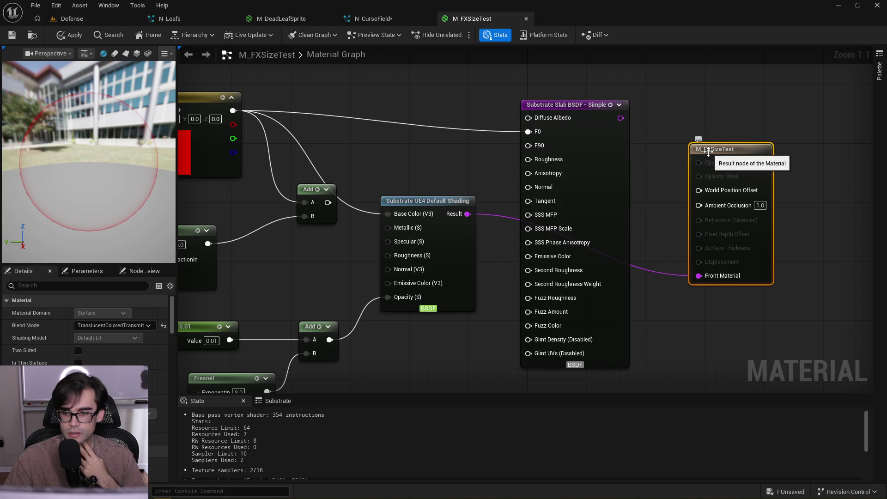
click(137, 326)
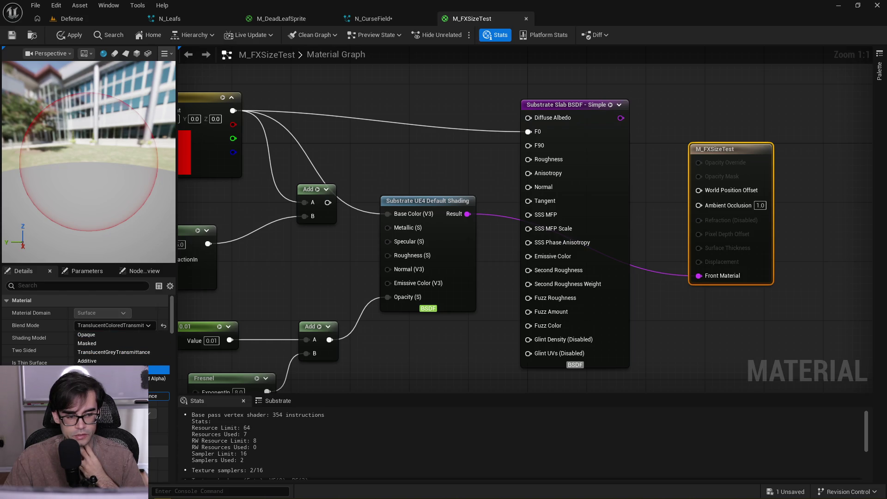
click(123, 352)
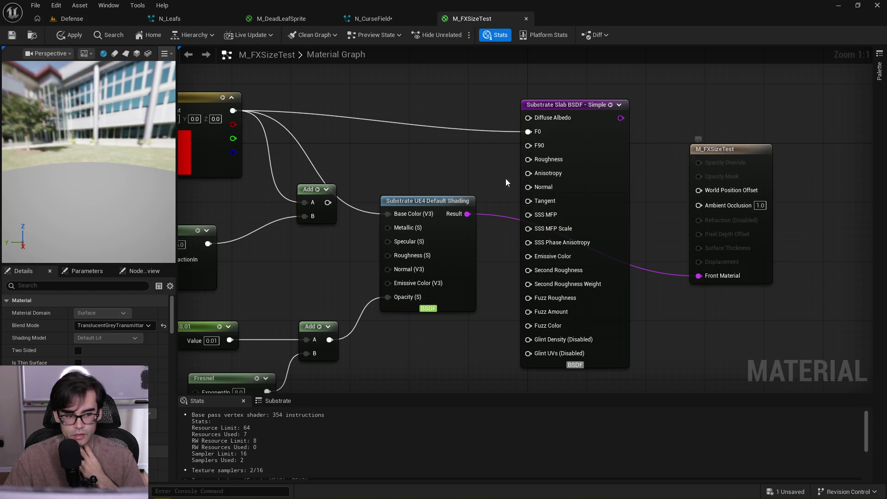
click(93, 326)
click(101, 336)
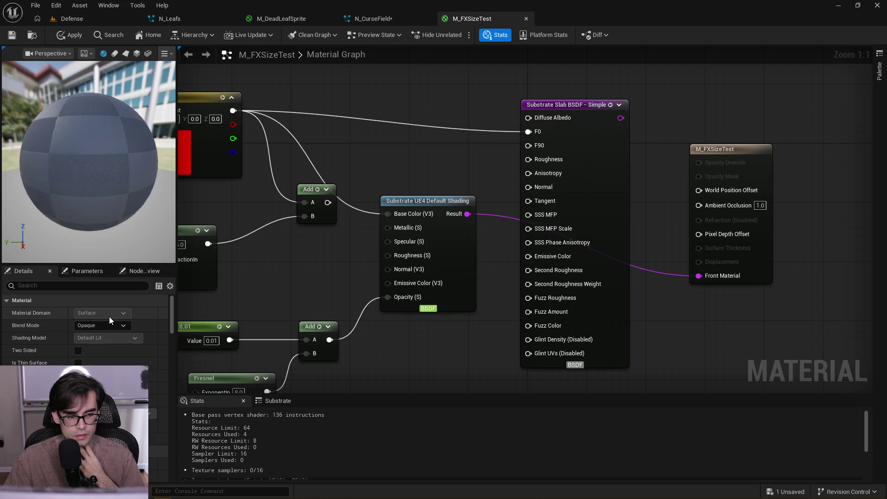
click(116, 326)
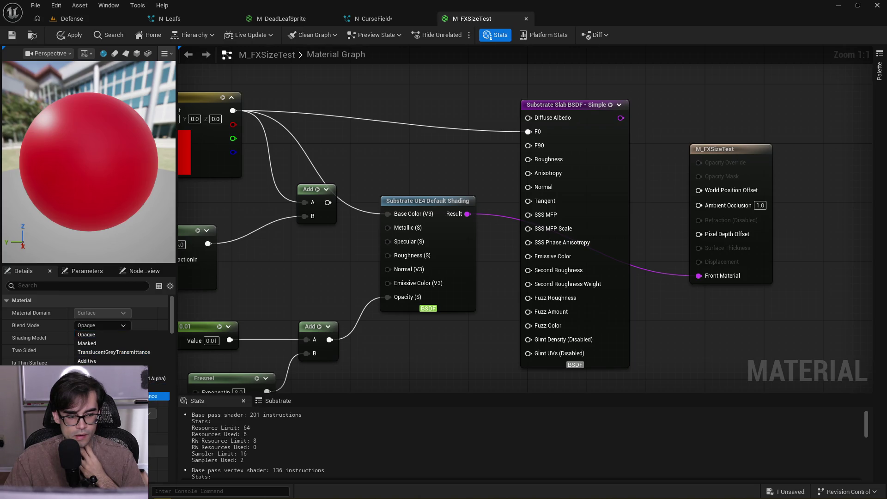
click(116, 396)
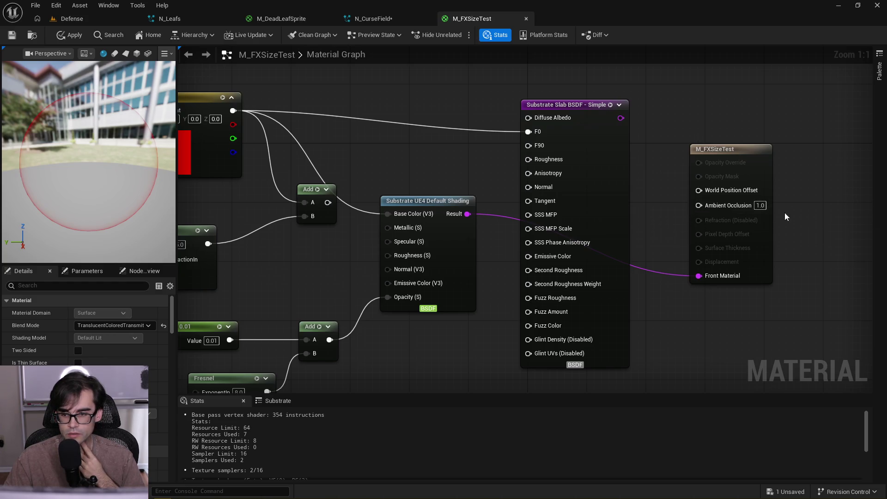
Try ColoredTransmittanceOnly and AlphaHoldout, then settle on AlphaComposite (Premultiplied) blend mode
click(712, 152)
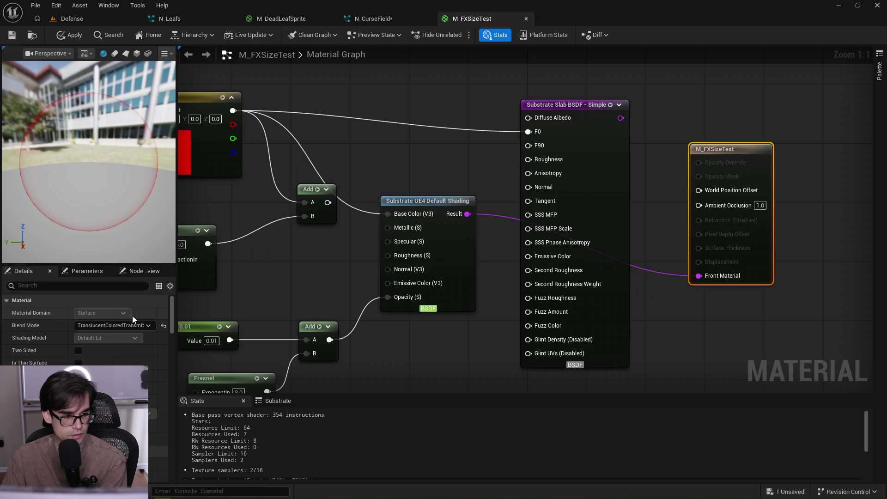
click(124, 326)
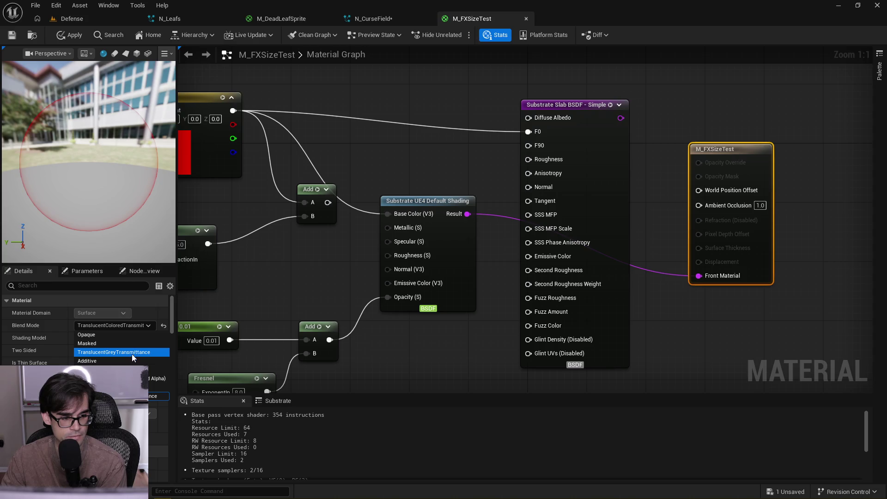
click(116, 405)
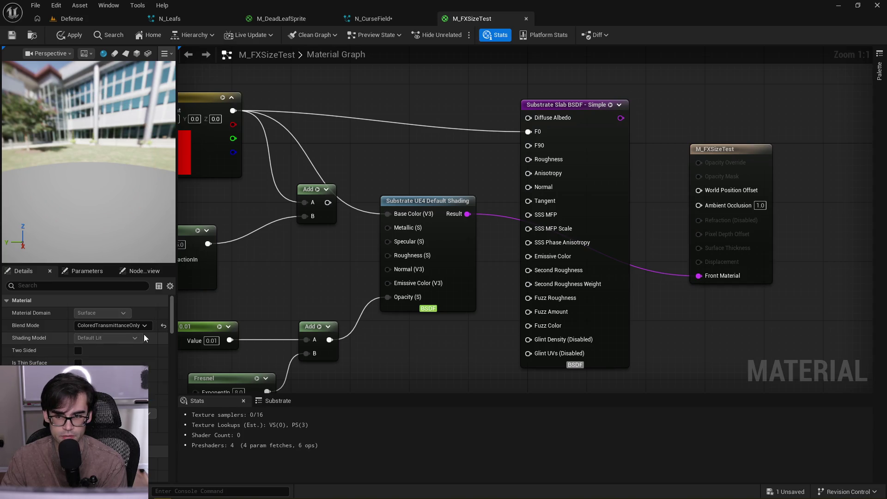
drag(745, 153, 725, 146)
click(117, 326)
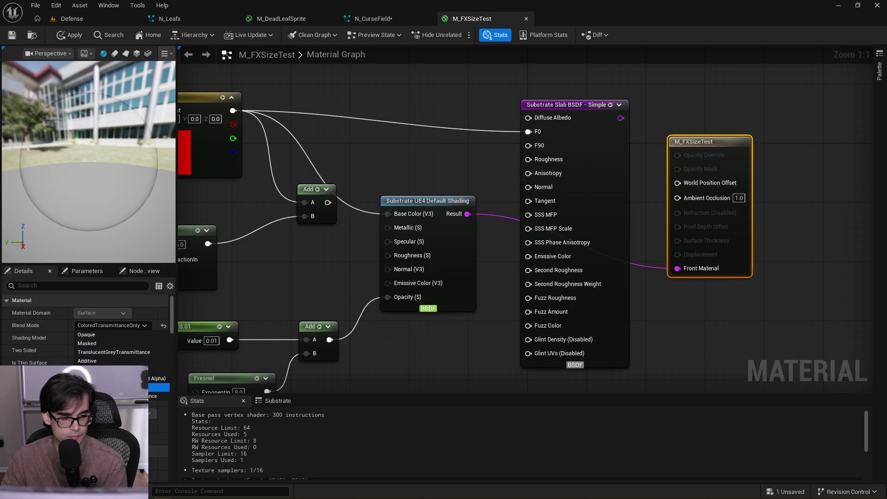
click(157, 387)
click(478, 270)
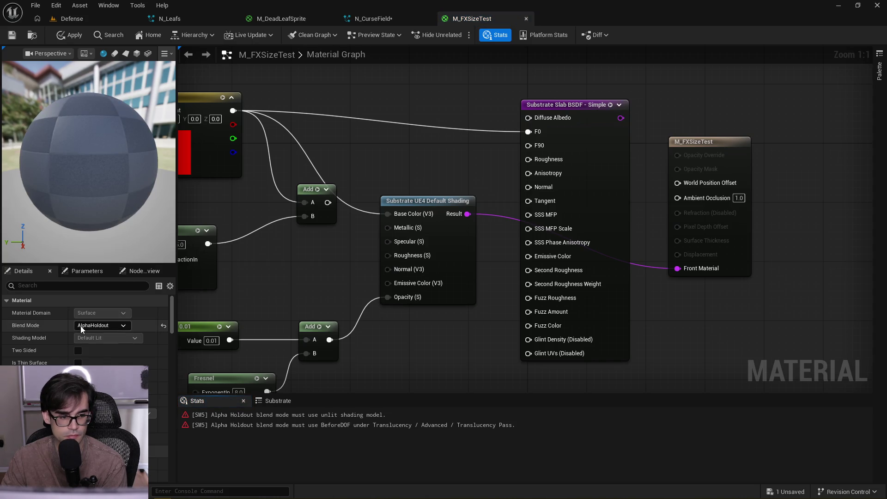
click(103, 325)
click(115, 378)
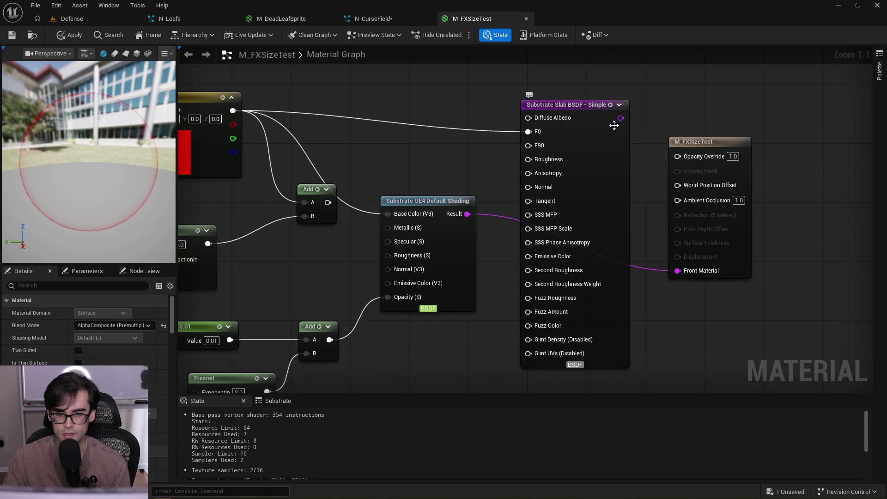
Wire Slab output to Front Material, lower Add to Opacity Override, and red constant to Diffuse Albedo
mouse_move(619, 119)
mouse_down()
mouse_move(681, 201)
mouse_move(700, 273)
mouse_up()
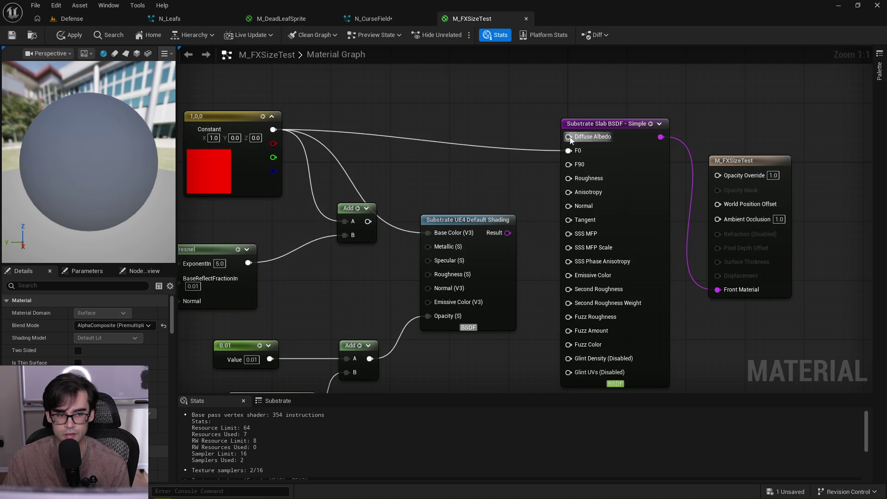
drag(471, 182, 433, 134)
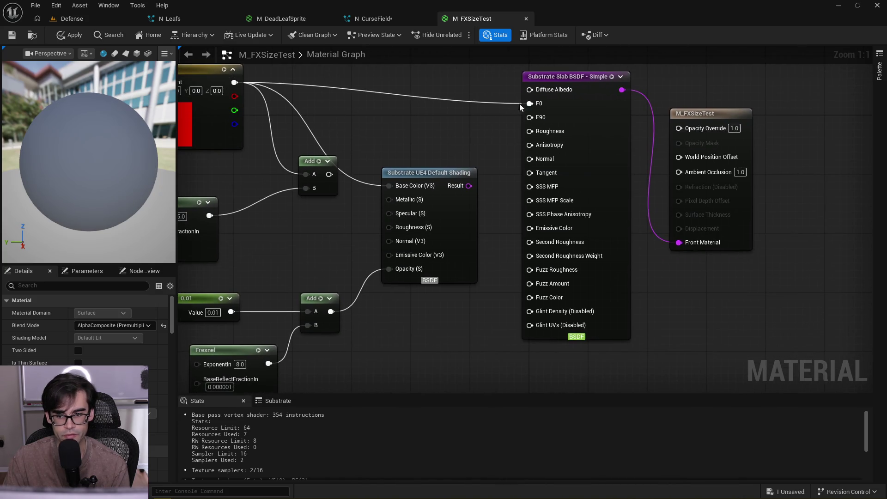
drag(331, 312, 680, 128)
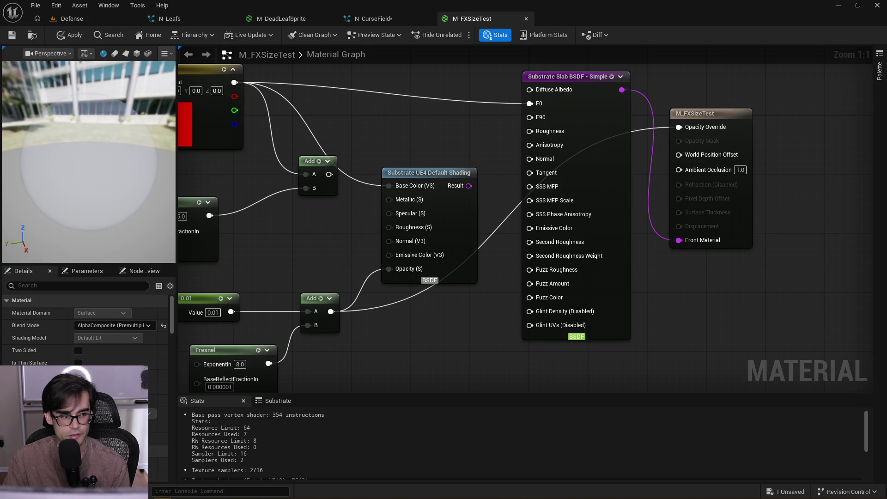
drag(501, 178, 507, 213)
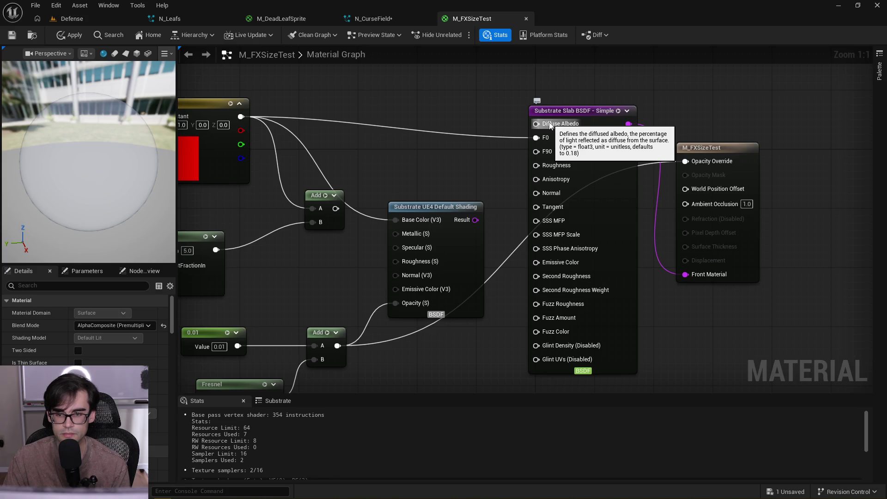
mouse_move(240, 116)
mouse_down()
mouse_move(548, 124)
mouse_move(536, 124)
mouse_up()
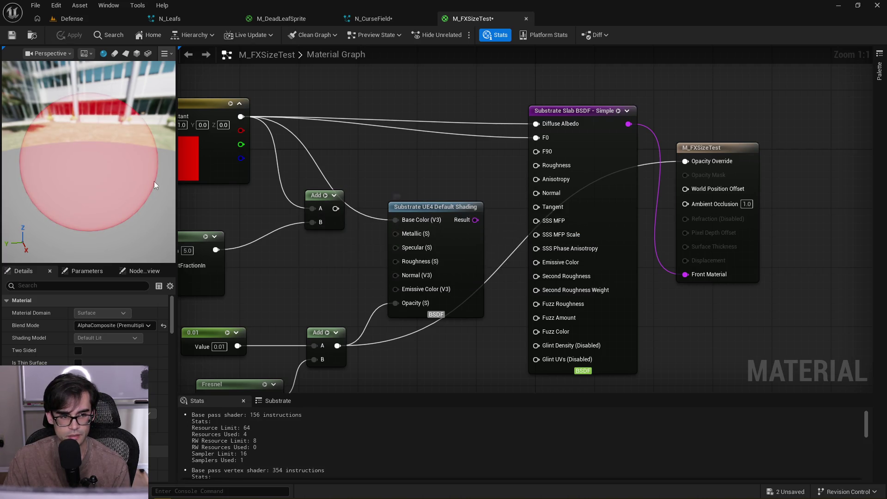
drag(87, 153, 134, 144)
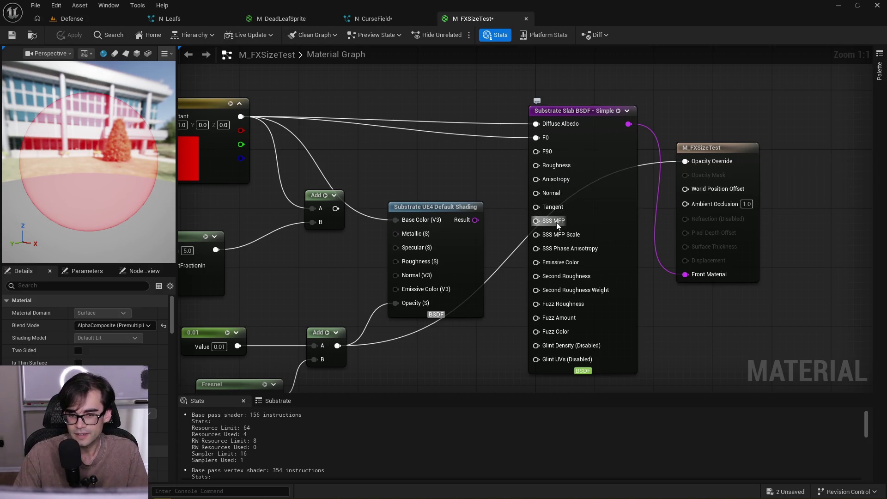
mouse_move(557, 225)
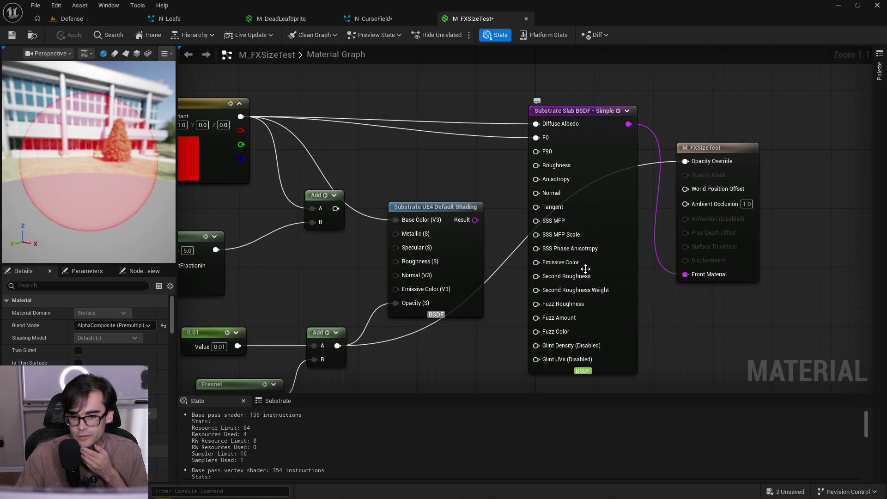
mouse_move(574, 281)
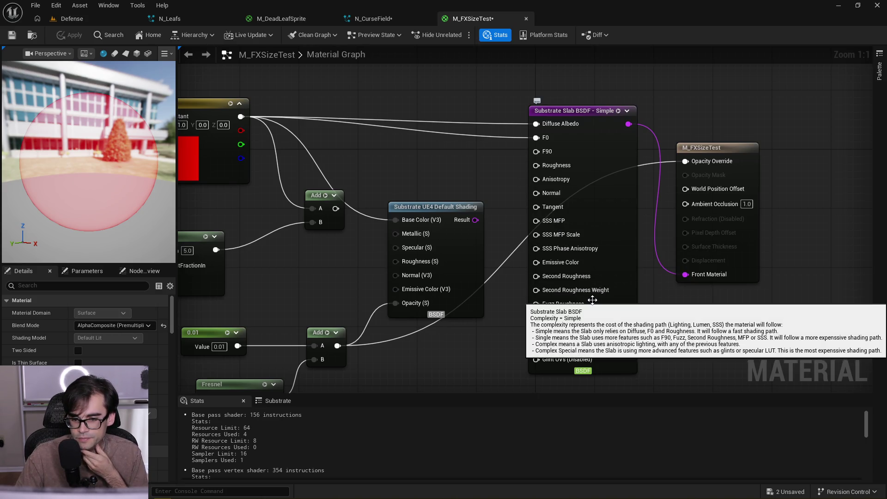
drag(486, 343, 630, 268)
drag(497, 367, 324, 249)
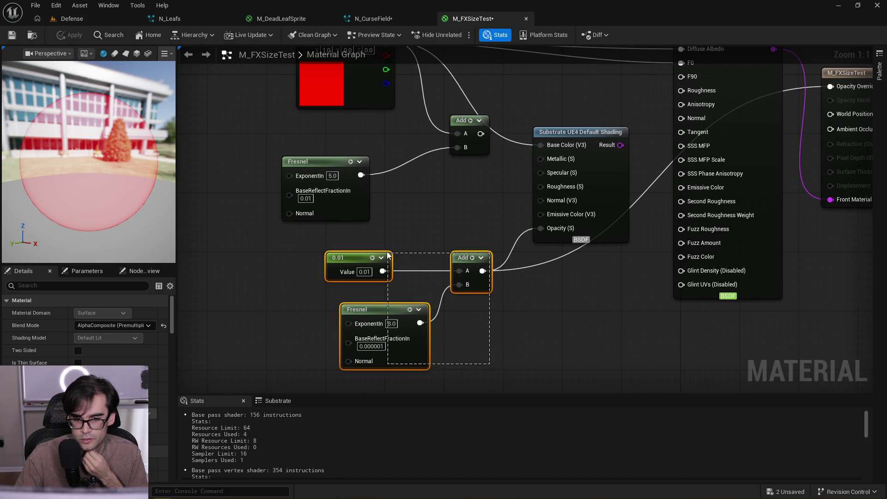
drag(615, 278, 440, 355)
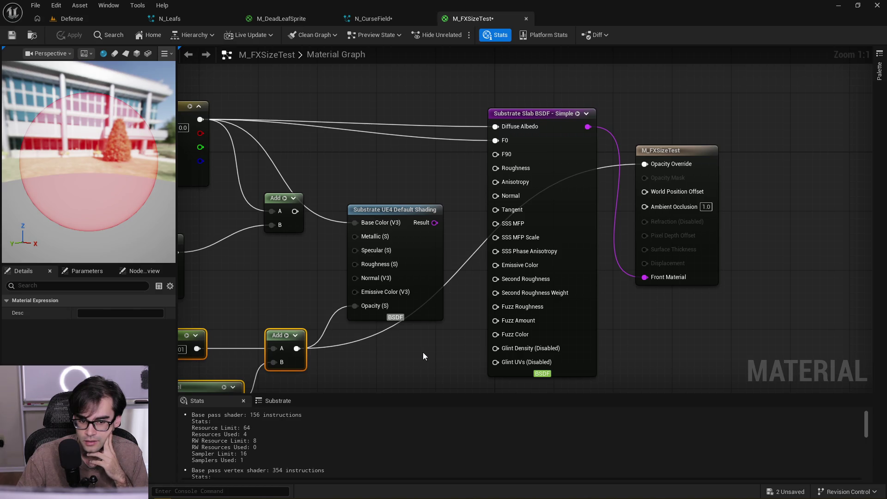
mouse_move(547, 112)
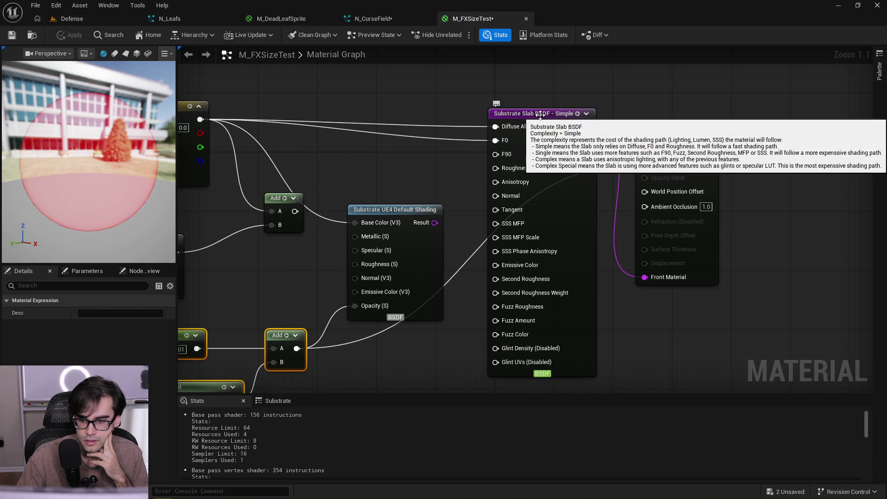
drag(548, 112, 550, 134)
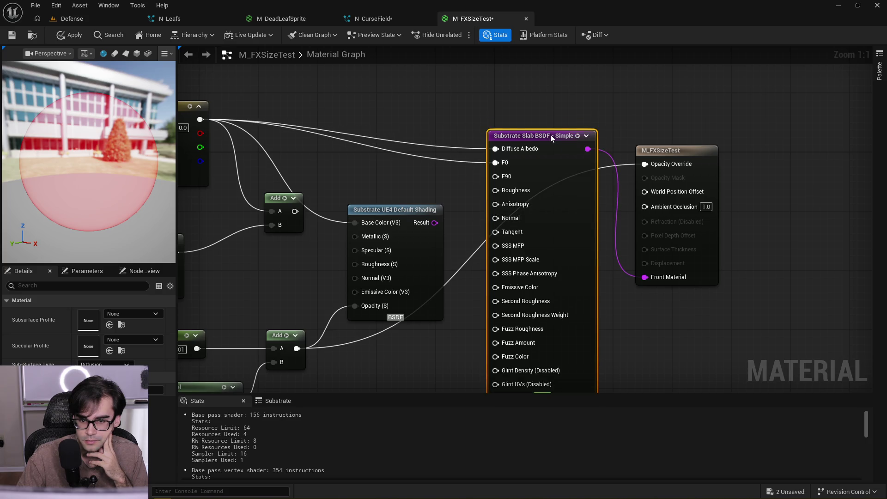
mouse_move(509, 178)
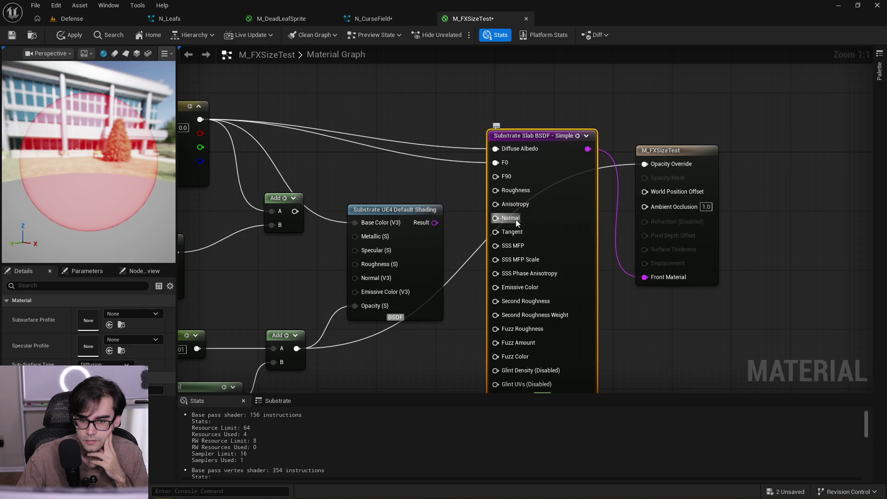
mouse_move(516, 223)
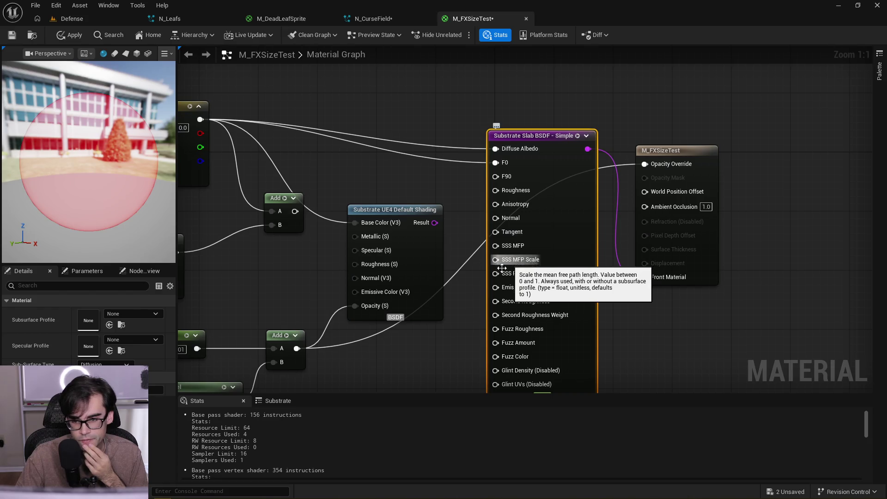
Connect the rim Add result to the Slab's Normal input and to Opacity Override
mouse_move(514, 276)
mouse_move(471, 333)
mouse_down()
mouse_move(464, 285)
mouse_move(459, 297)
mouse_up()
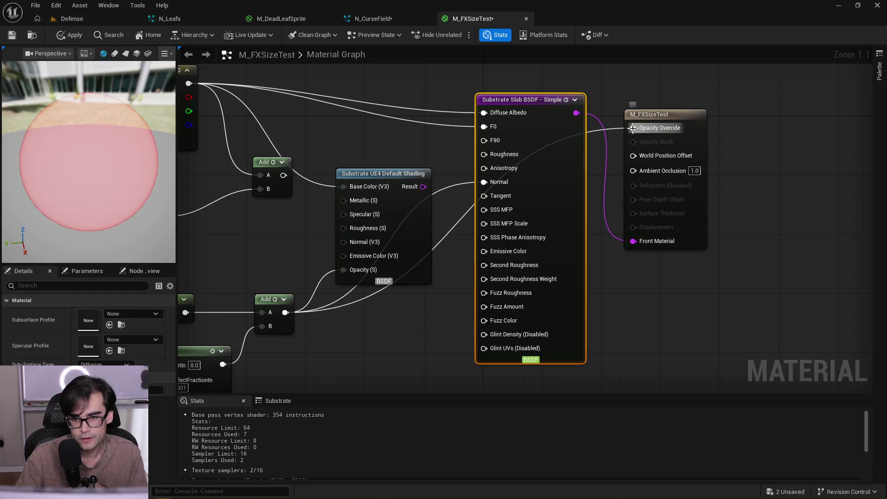
ctrl+drag(633, 129, 484, 181)
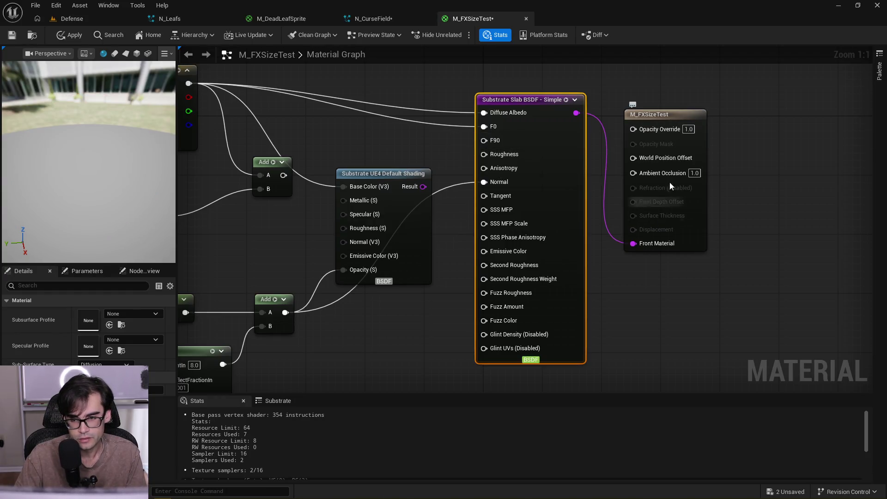
mouse_move(284, 313)
mouse_down()
mouse_move(434, 248)
mouse_move(632, 129)
mouse_up()
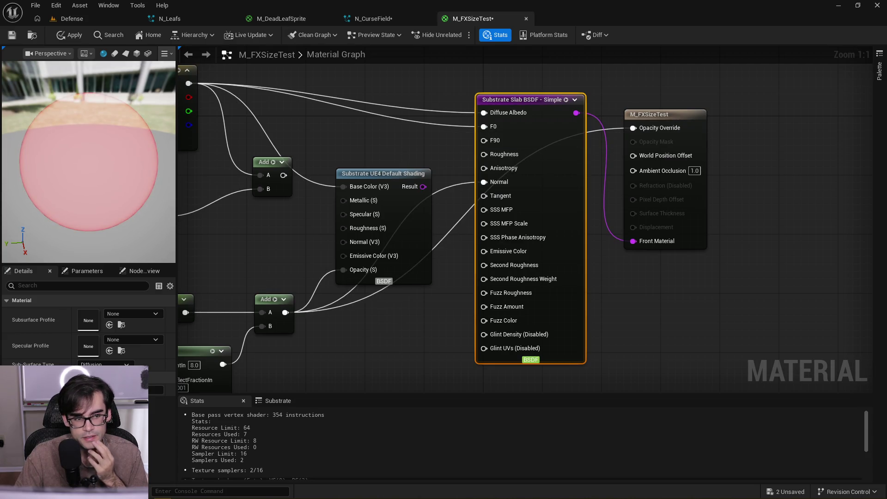
drag(165, 144, 164, 157)
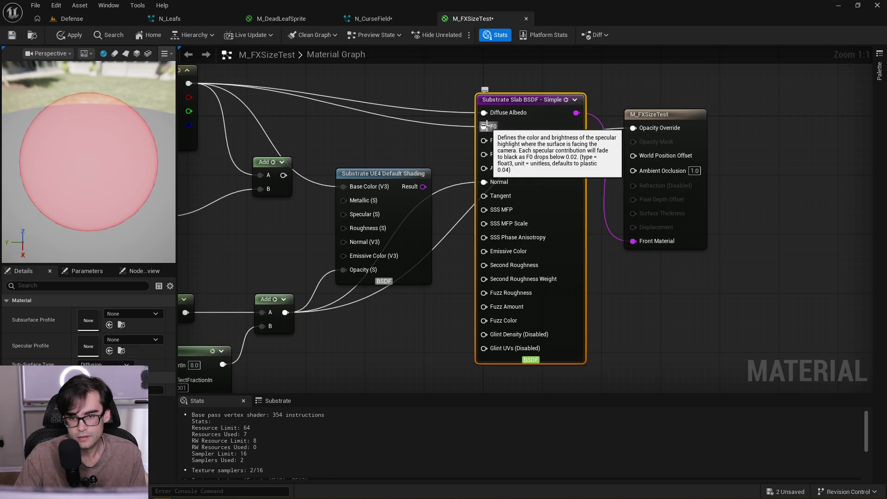
Disconnect the Slab's F0, apply, and set Sub-Surface Type to Simple Volume
alt+click(483, 126)
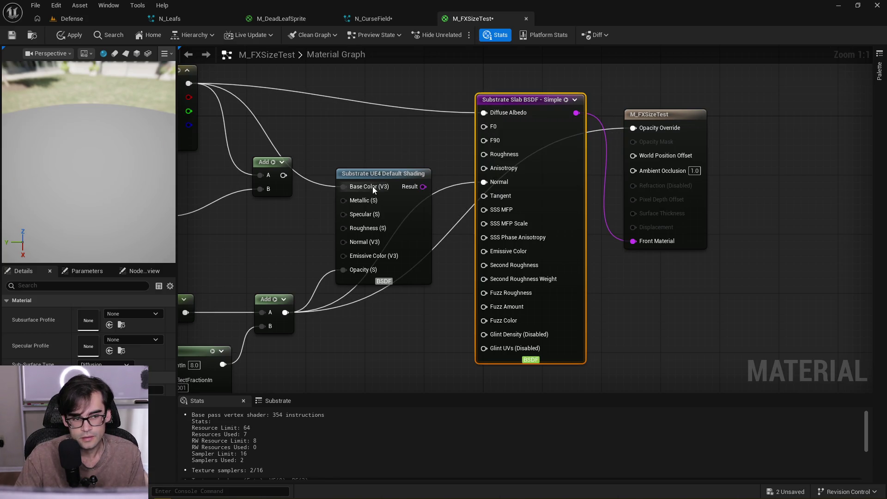
click(68, 37)
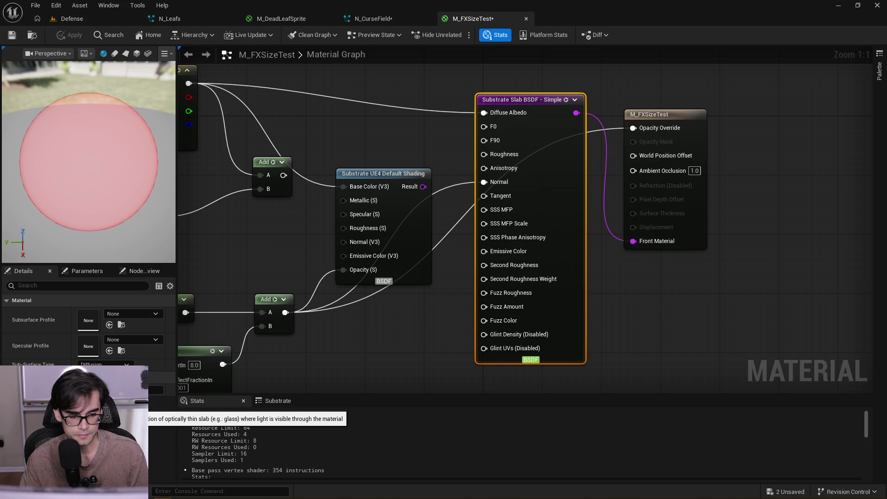
click(99, 401)
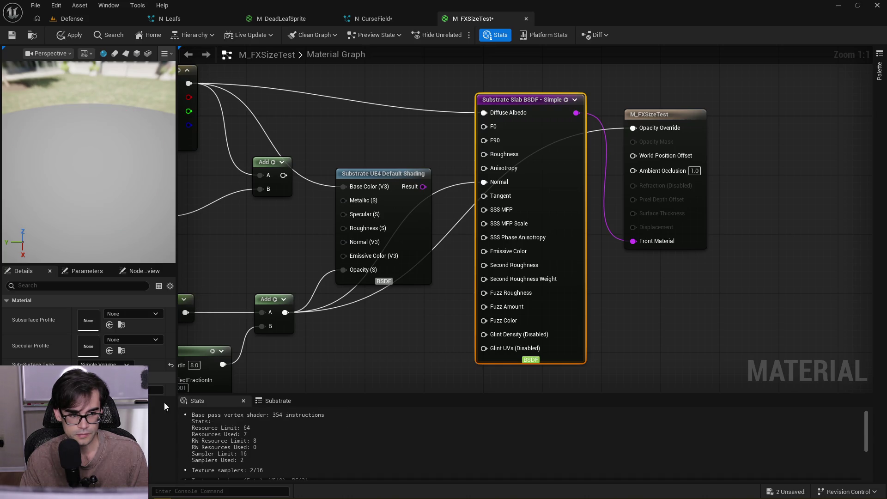
mouse_move(115, 183)
mouse_down()
mouse_move(119, 155)
mouse_move(120, 194)
mouse_move(120, 185)
mouse_up()
scroll(454, 256, down, 1)
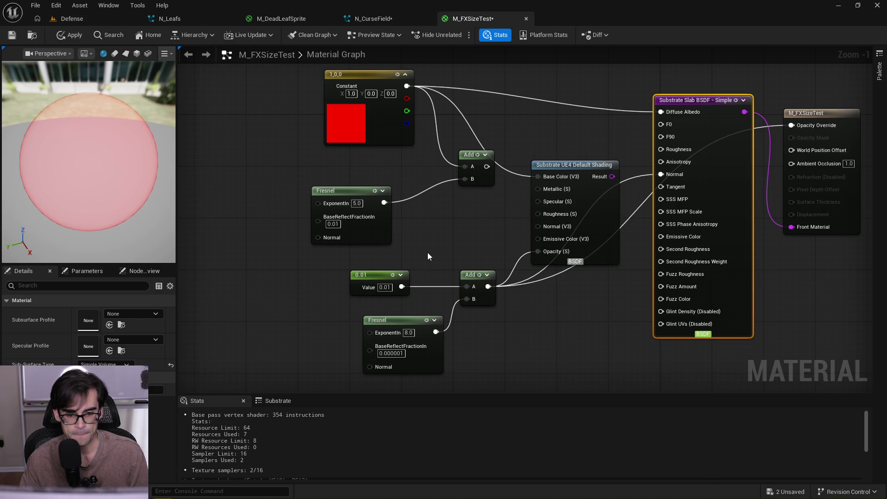
Move the UE4 Default Shading node higher and apply M_FXSizeTest's changes to the original
drag(428, 253, 406, 228)
scroll(545, 285, up, 1)
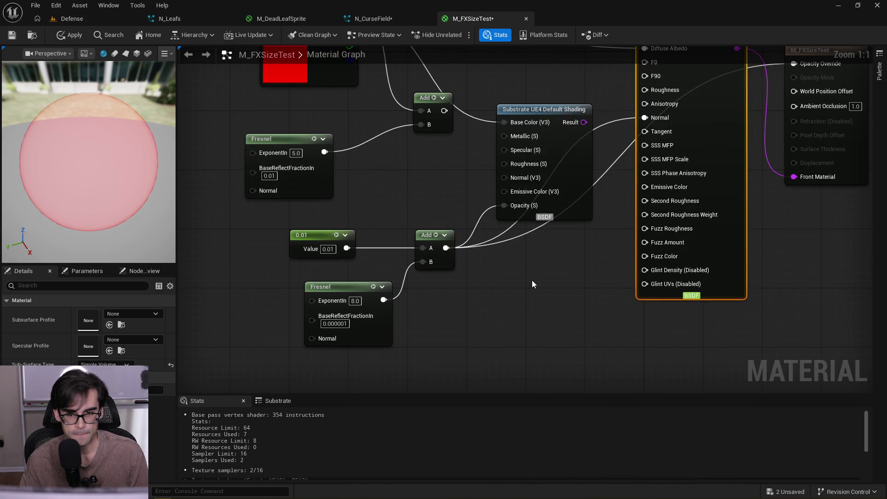
scroll(531, 280, down, 1)
drag(530, 267, 400, 289)
mouse_move(422, 178)
mouse_down()
mouse_move(422, 136)
mouse_move(409, 134)
mouse_up()
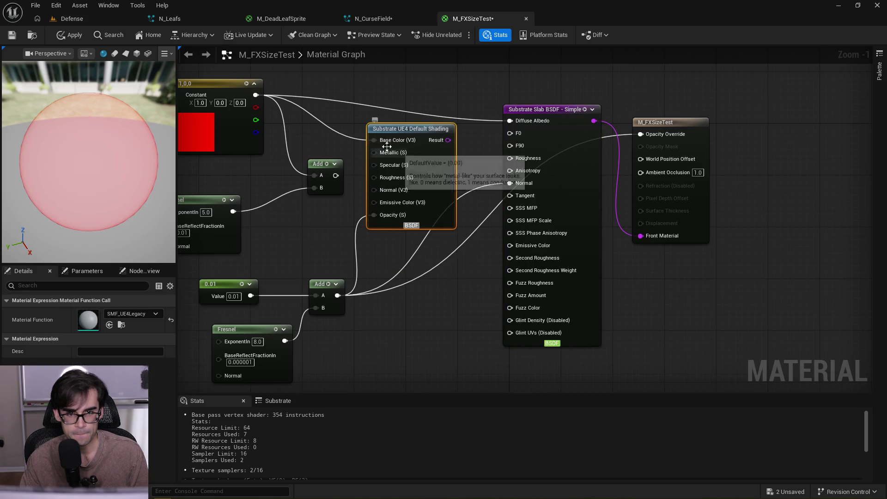
click(12, 35)
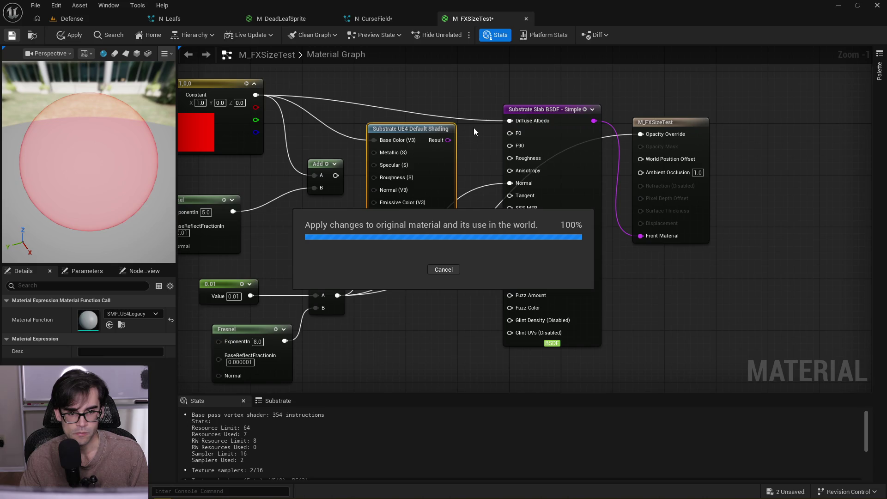
right_click(518, 72)
text(substrate)
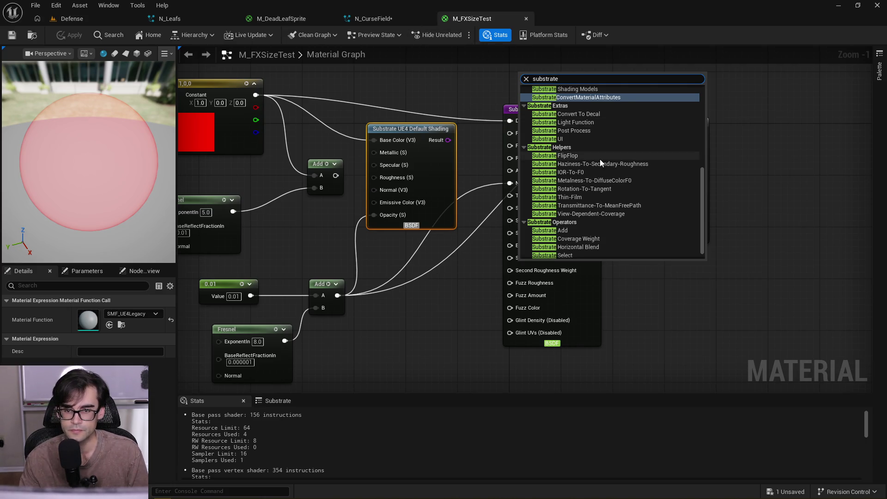
scroll(600, 159, down, 1)
scroll(609, 225, up, 5)
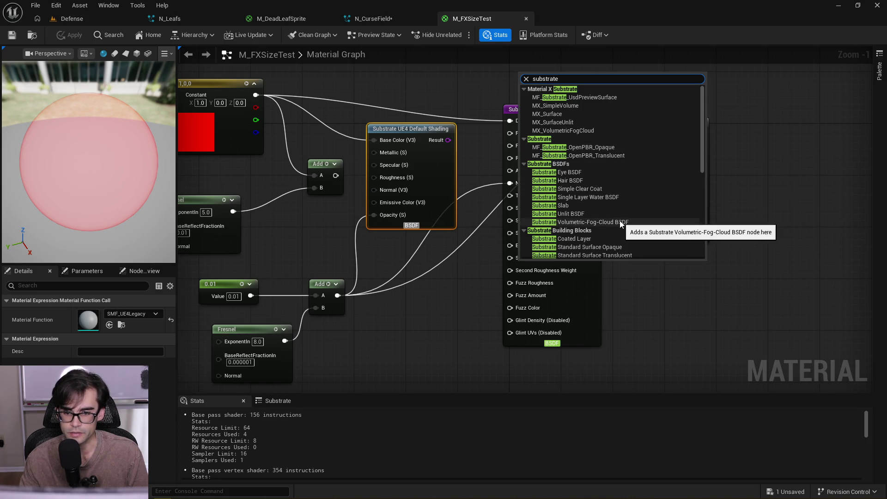
click(571, 213)
drag(549, 77, 424, 296)
drag(471, 229, 472, 224)
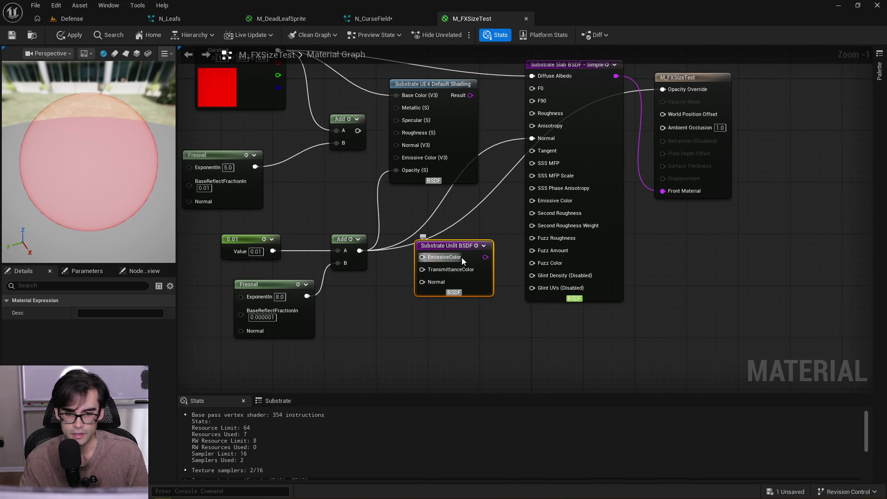
key(Delete)
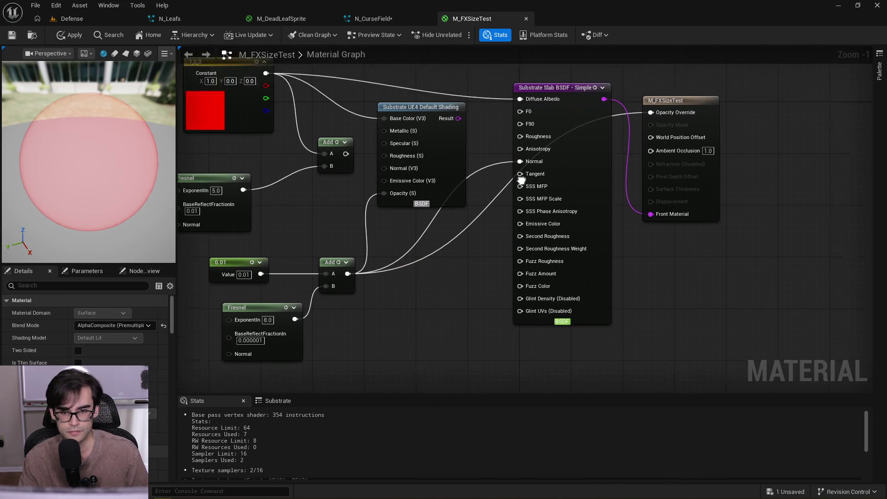
Connect the rim Add result to the Slab's Tangent pin and unlink its Normal input
scroll(493, 218, up, 1)
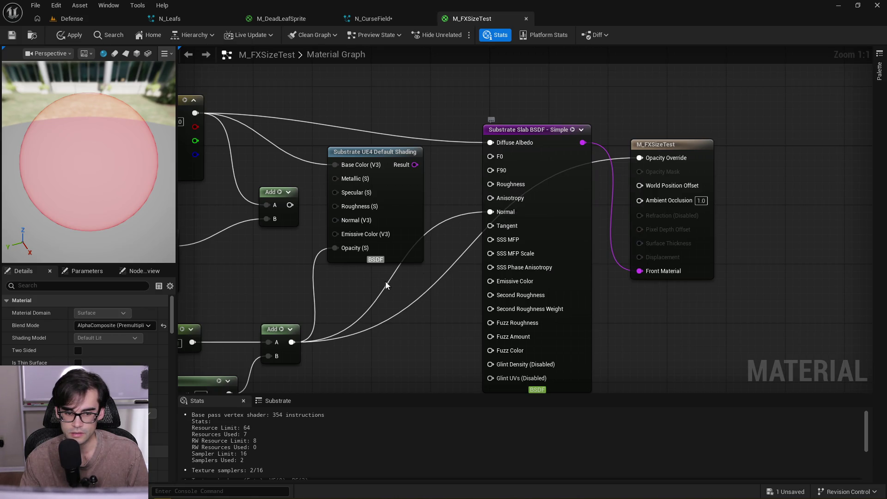
mouse_move(298, 341)
mouse_down()
mouse_move(318, 339)
mouse_move(490, 225)
mouse_up()
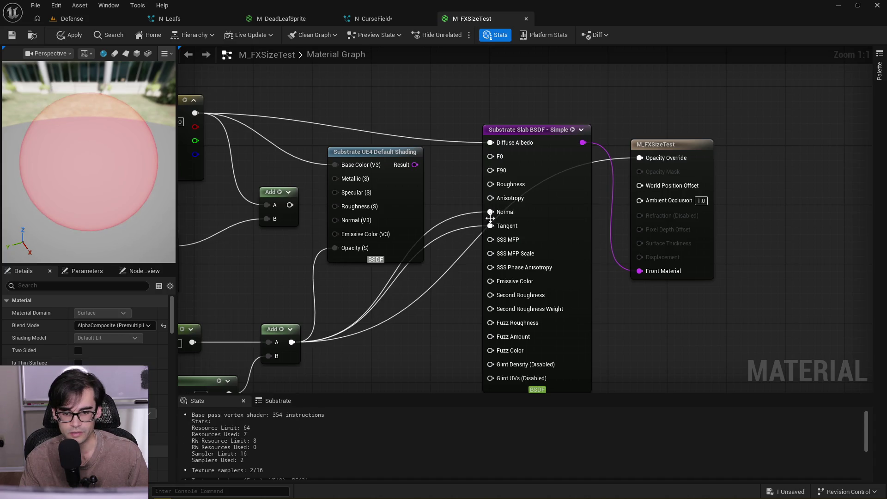
alt+click(490, 212)
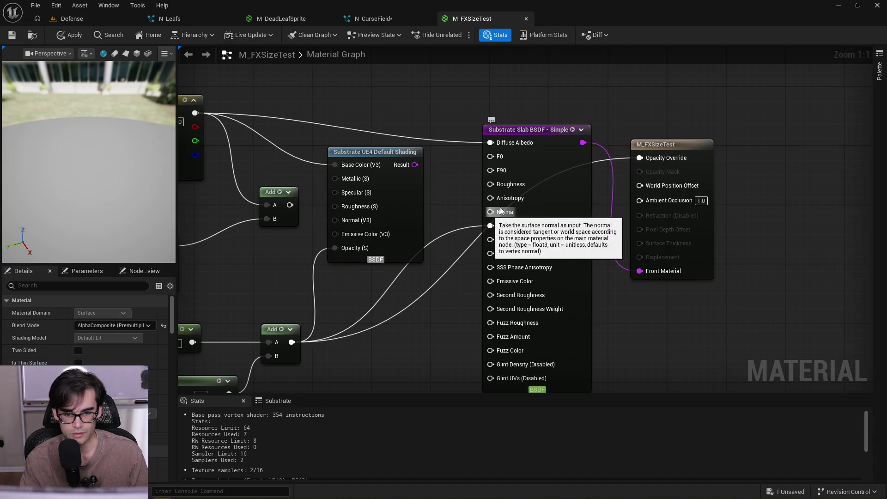
mouse_move(515, 241)
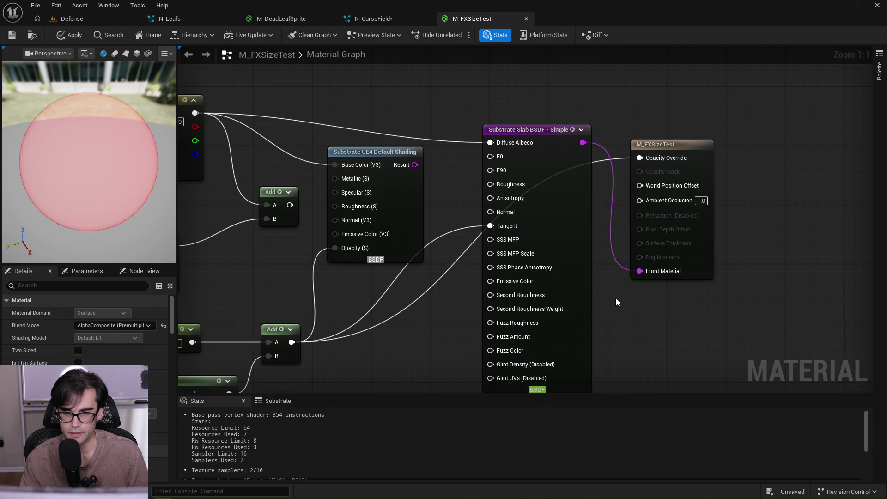
drag(670, 165, 690, 184)
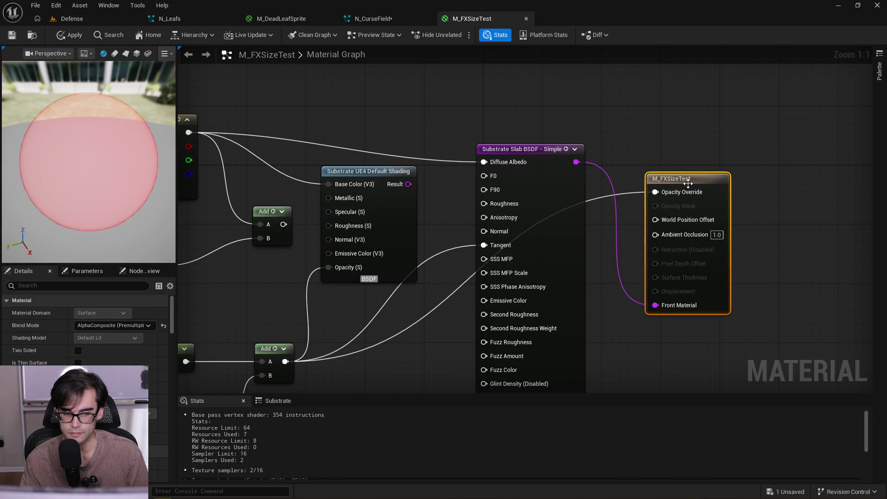
drag(119, 162, 33, 150)
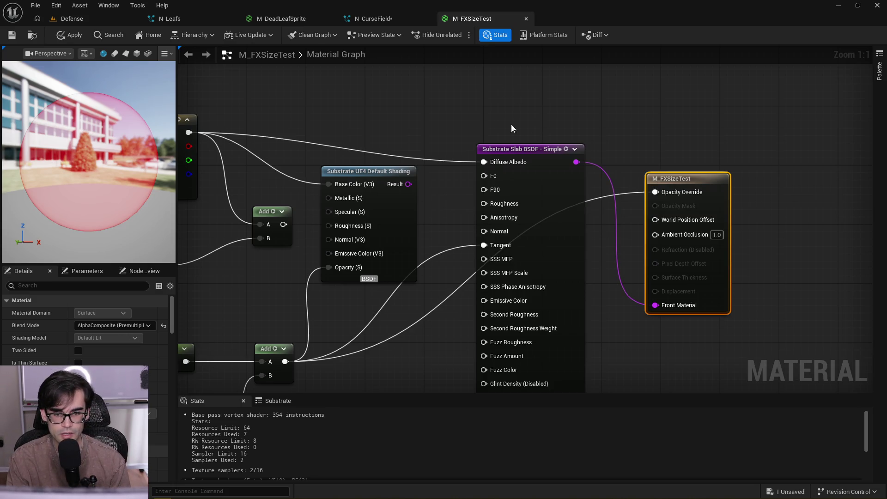
Unlink the Slab's Diffuse Albedo and Tangent inputs and apply, turning the preview sphere white
drag(542, 125, 572, 97)
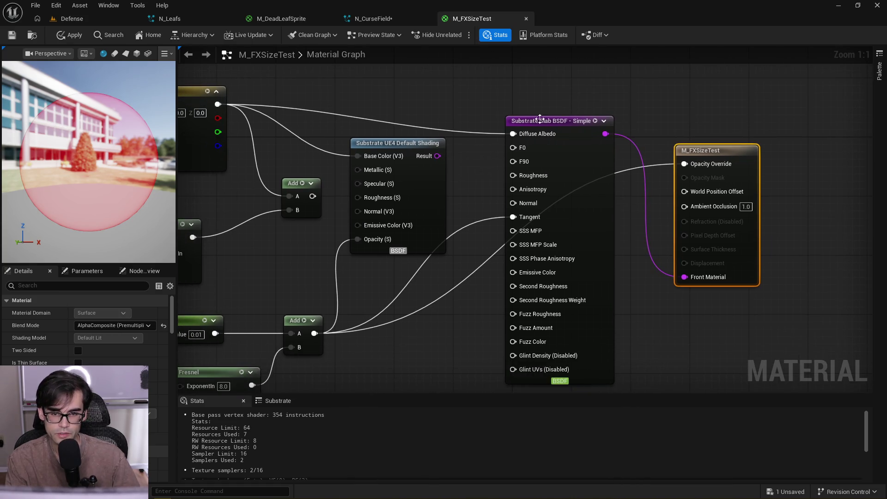
alt+click(512, 134)
alt+click(513, 216)
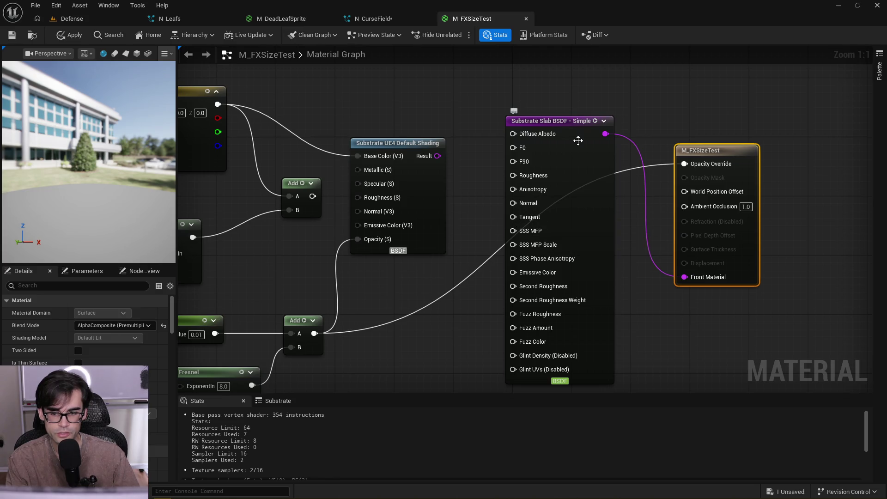
click(69, 35)
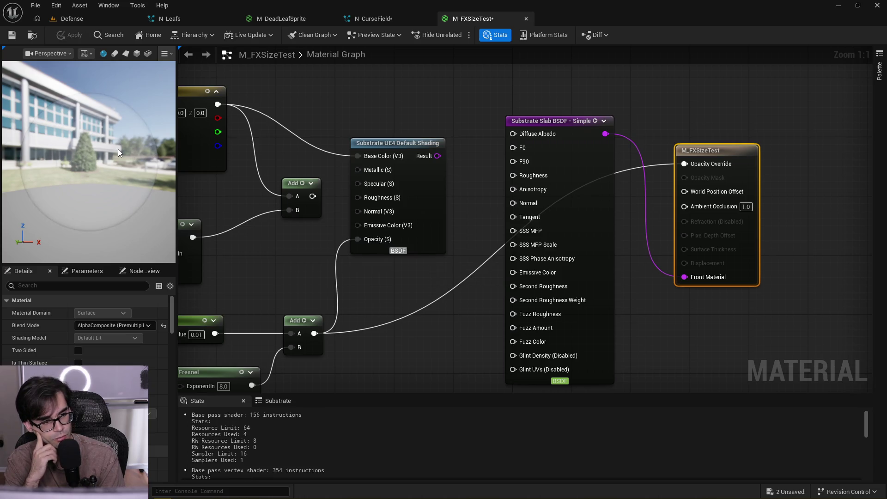
drag(118, 152, 118, 120)
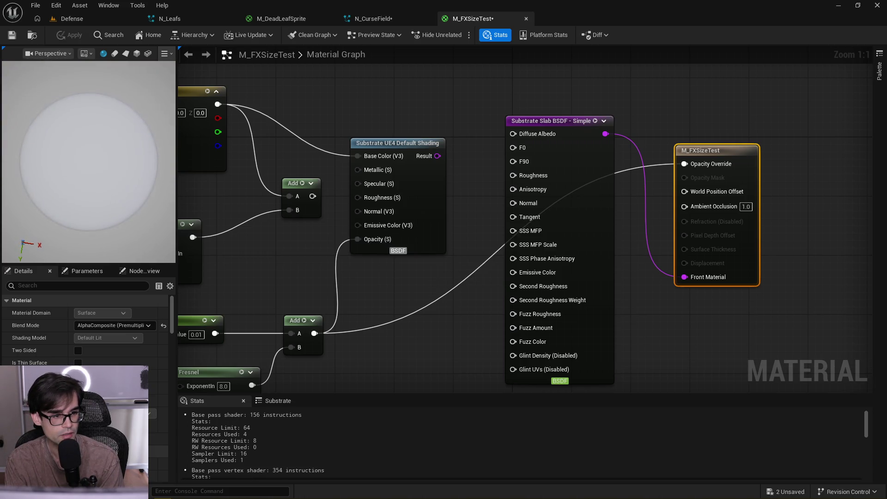
mouse_move(97, 175)
mouse_down()
mouse_move(97, 153)
mouse_move(98, 175)
mouse_up()
mouse_move(331, 178)
mouse_down()
mouse_move(505, 55)
mouse_move(415, 231)
mouse_move(530, 284)
mouse_move(445, 299)
mouse_up()
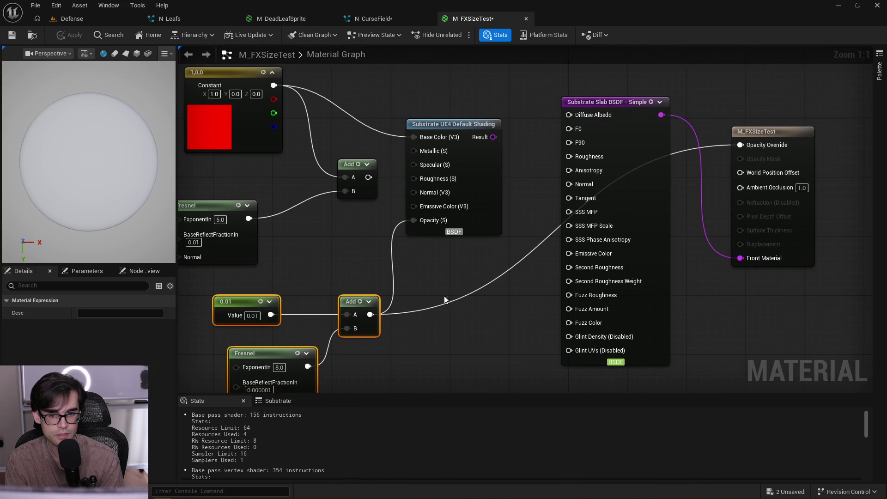
Delete the UE4 Default Shading node and feed the red rim Add into the Slab's F0 and Diffuse Albedo
click(462, 171)
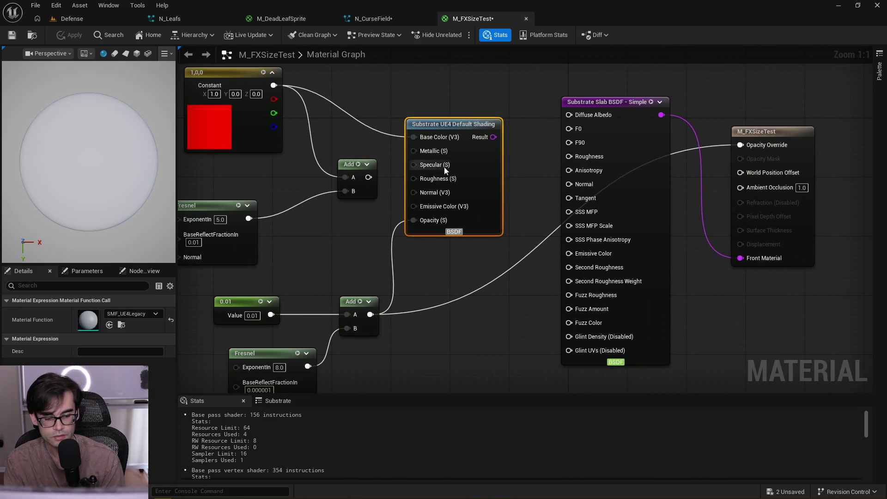
key(Delete)
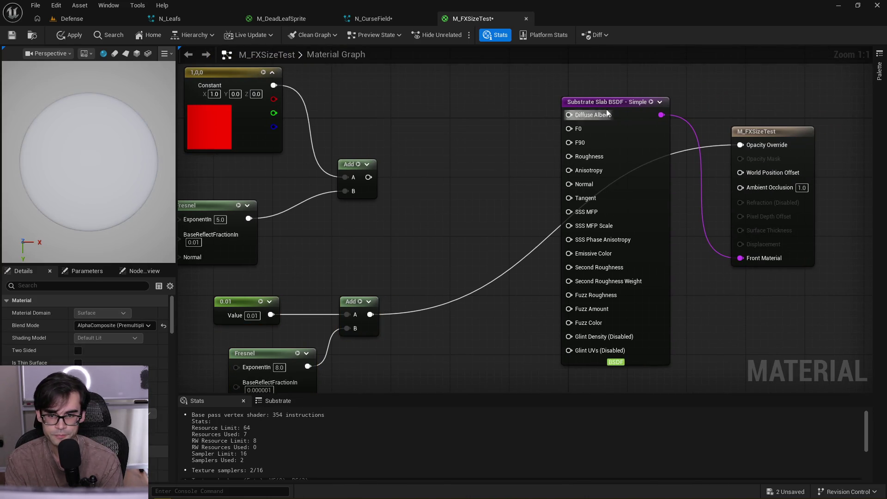
mouse_move(612, 102)
mouse_down()
mouse_move(499, 90)
mouse_move(512, 75)
mouse_up()
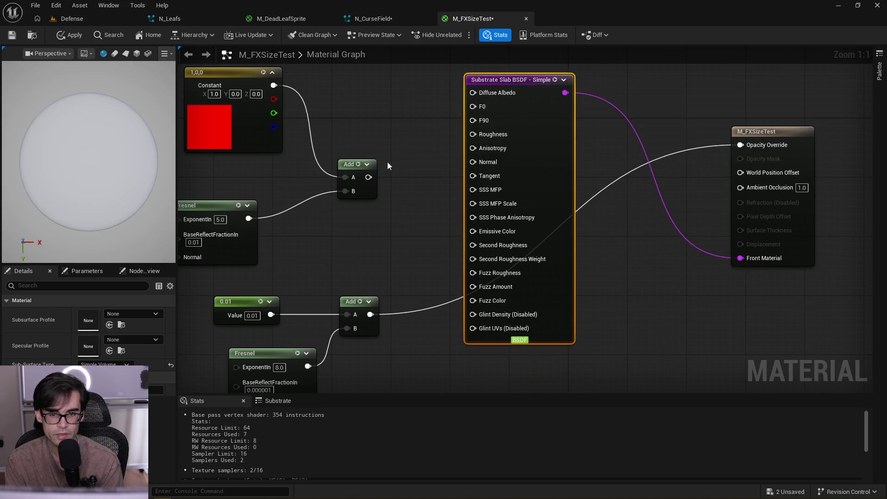
drag(369, 177, 474, 106)
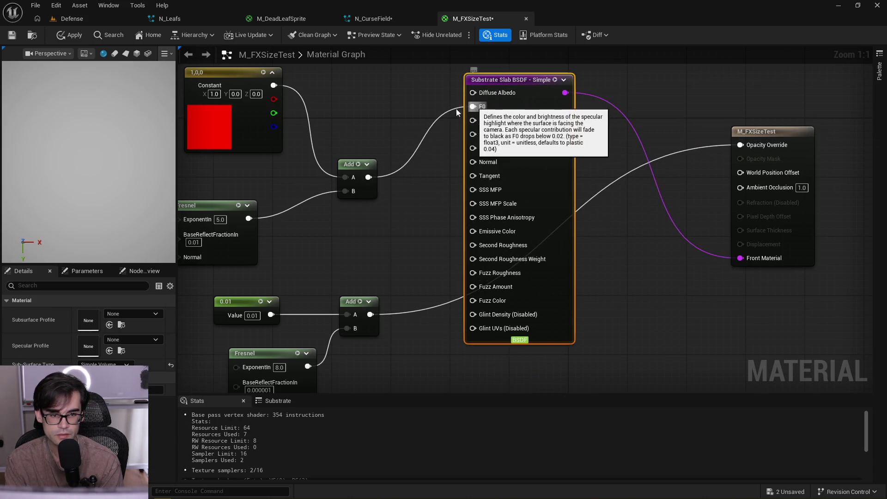
click(64, 38)
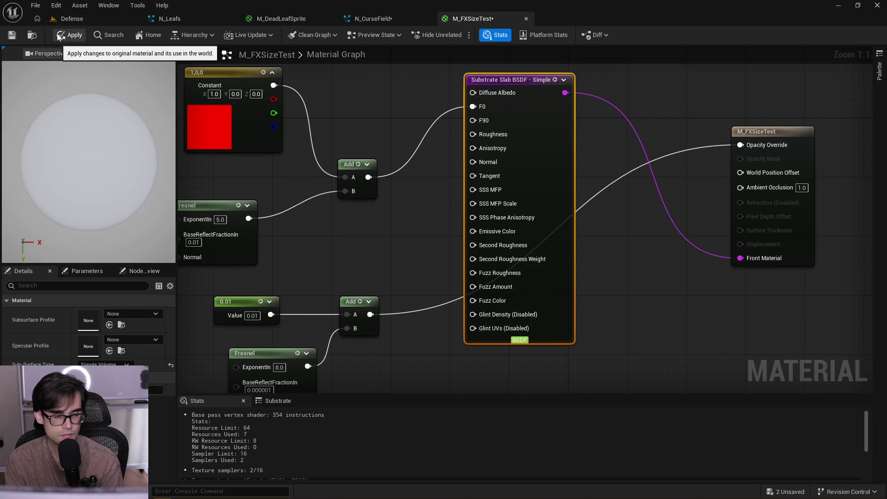
drag(368, 177, 473, 92)
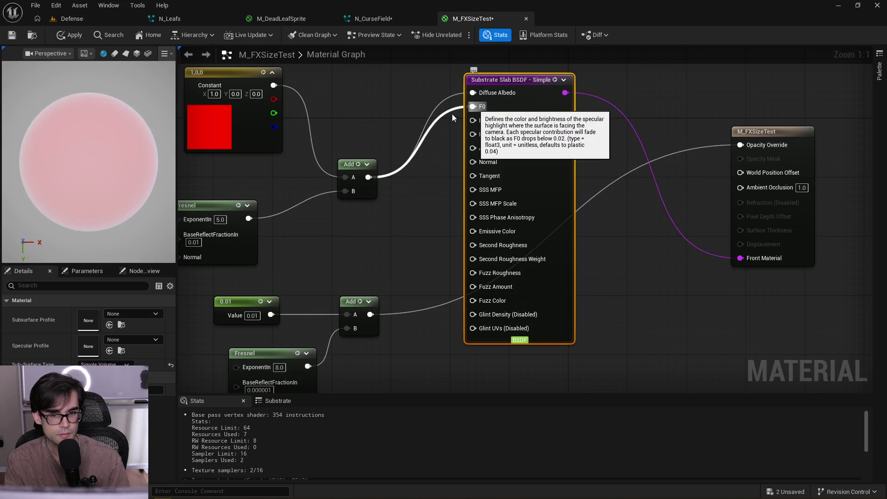
Connect the lower Fresnel Add result to the Slab's Normal input and apply the material
mouse_move(129, 108)
mouse_down()
mouse_move(97, 139)
mouse_move(134, 138)
mouse_up()
mouse_move(370, 314)
mouse_down()
mouse_move(383, 318)
mouse_move(477, 163)
mouse_up()
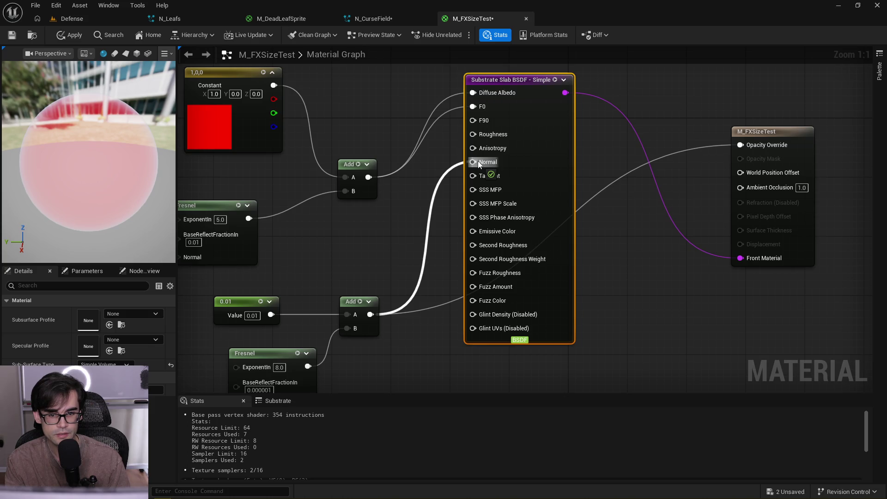
drag(478, 161, 478, 162)
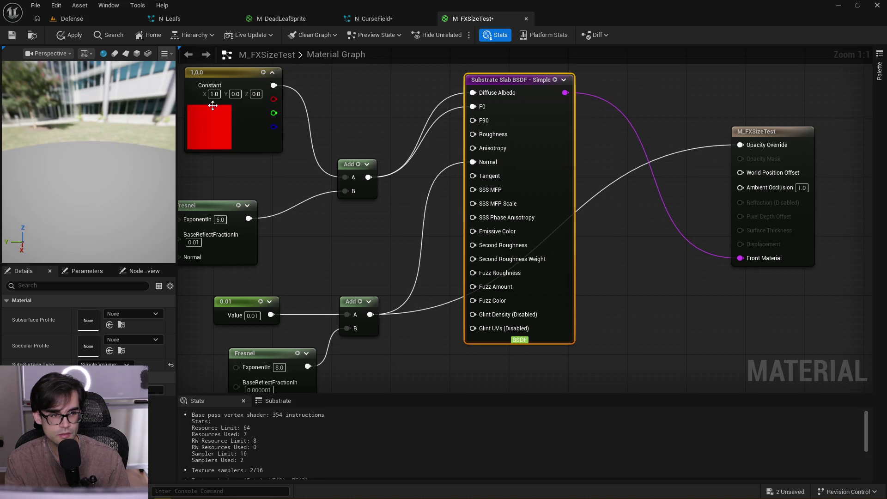
drag(126, 72, 126, 110)
click(66, 34)
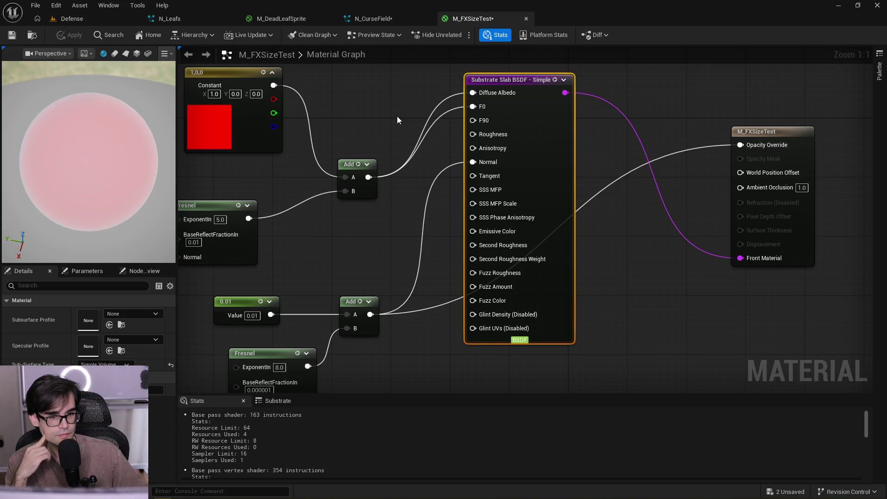
drag(550, 88, 616, 103)
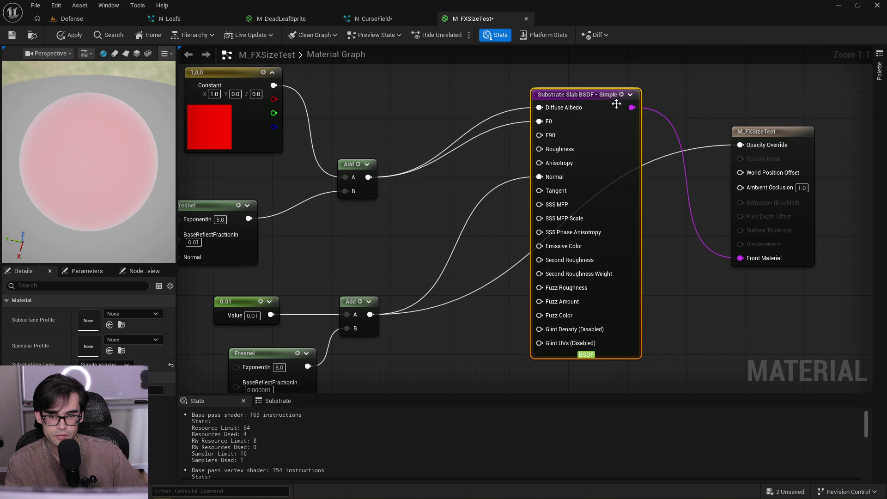
Feed the lower Fresnel Add into the Slab's Tangent and disconnect the F0 wire
mouse_move(365, 316)
mouse_down()
mouse_move(536, 235)
mouse_move(543, 177)
mouse_up()
mouse_move(88, 161)
mouse_down()
mouse_move(139, 148)
mouse_move(148, 124)
mouse_up()
mouse_move(356, 190)
mouse_down()
mouse_move(505, 194)
mouse_move(459, 261)
mouse_up()
drag(506, 219, 456, 229)
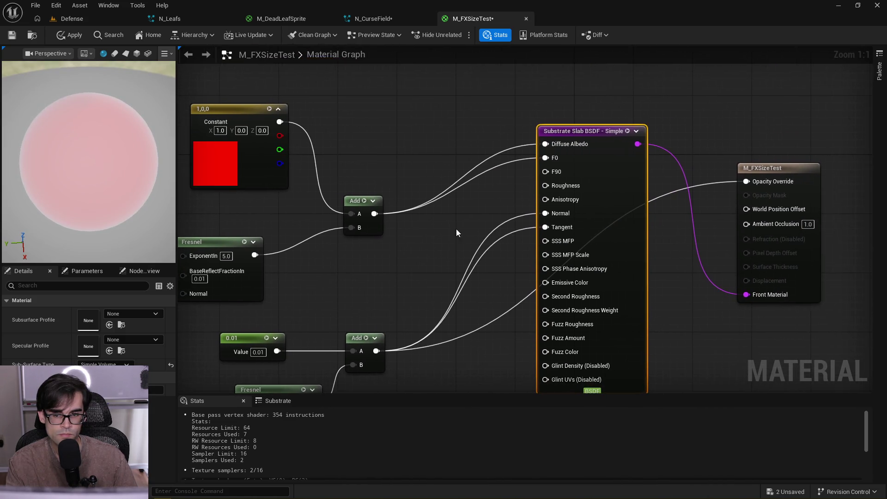
alt+click(545, 158)
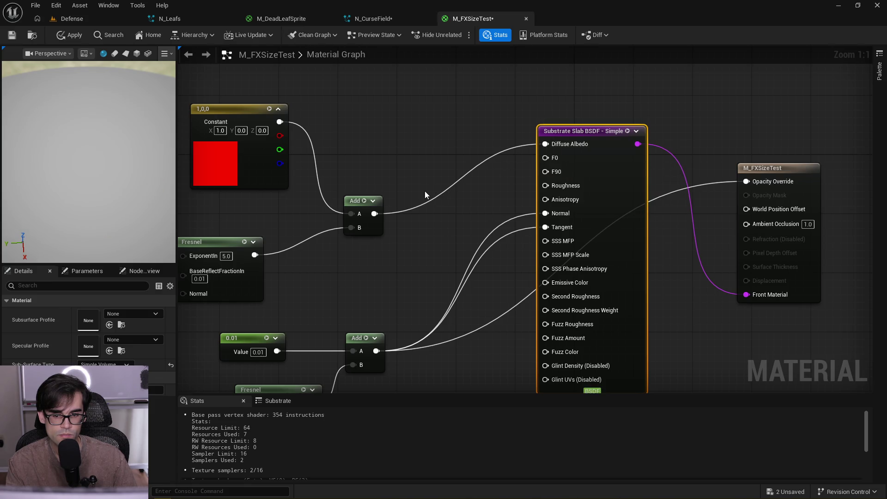
drag(137, 187, 112, 129)
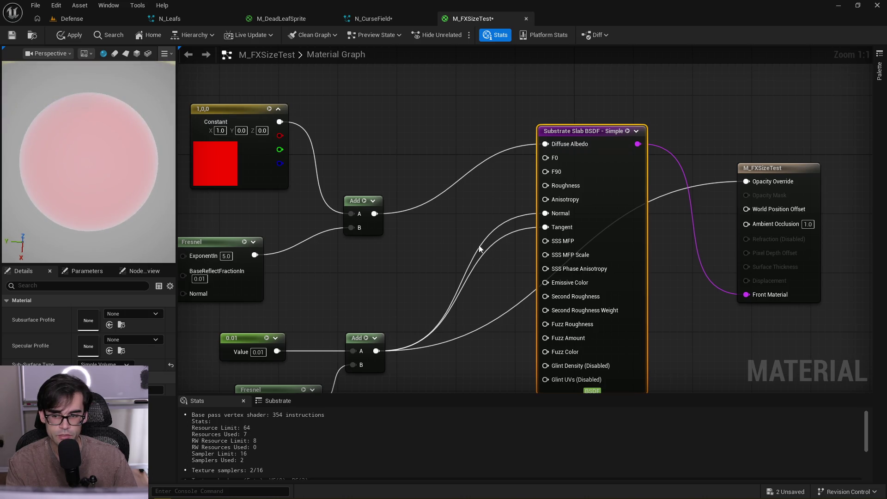
drag(484, 249, 602, 180)
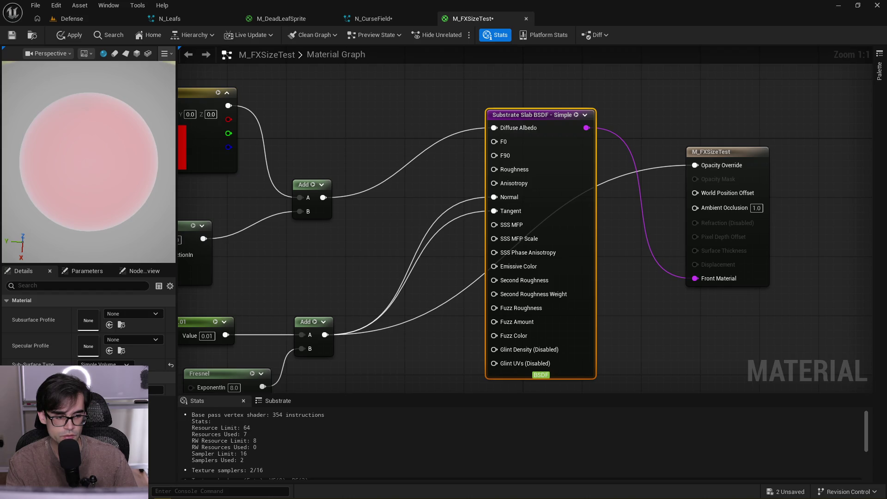
Set Sub-Surface Type to None and apply, then switch it to Wrap and finally Diffusion
click(102, 374)
click(74, 35)
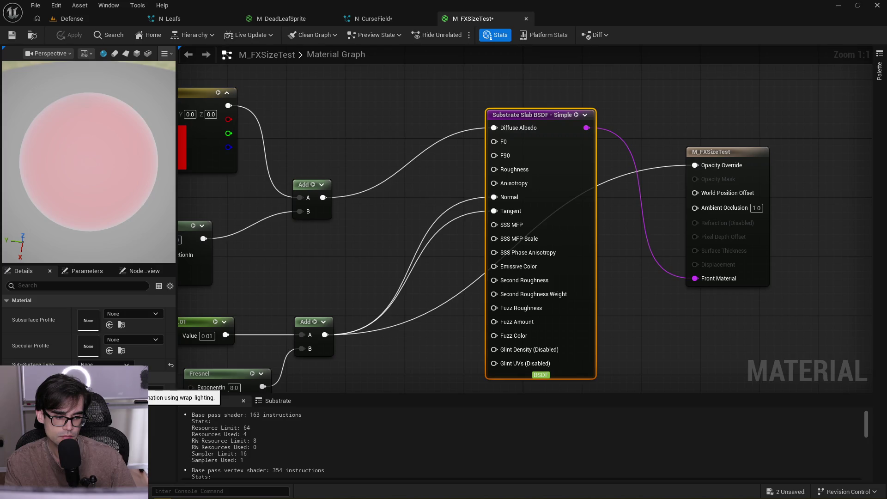
click(102, 383)
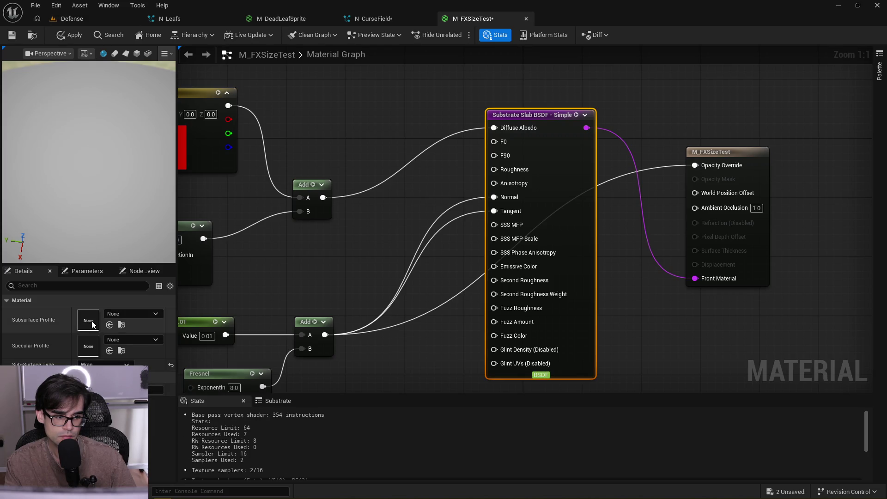
click(101, 391)
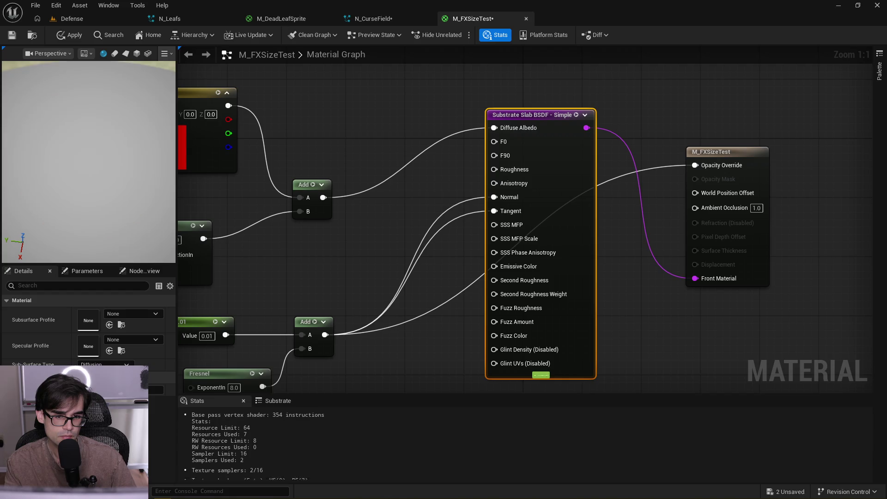
right_click(442, 126)
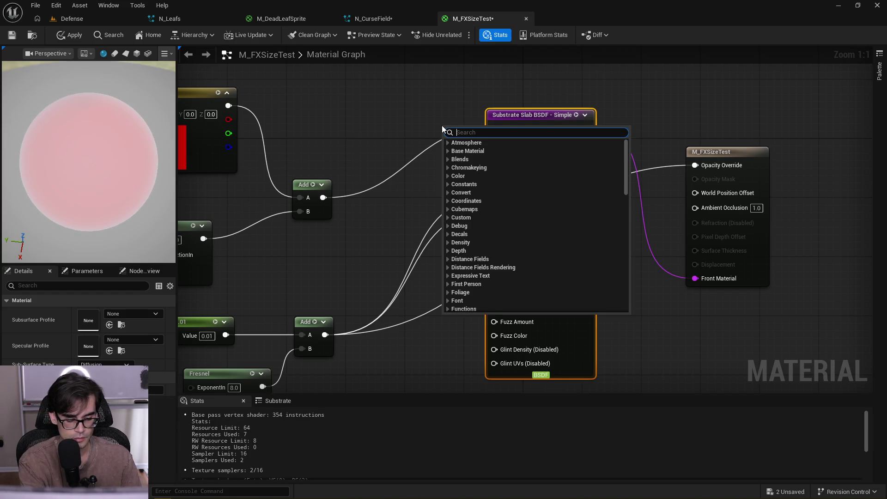
text(substrate)
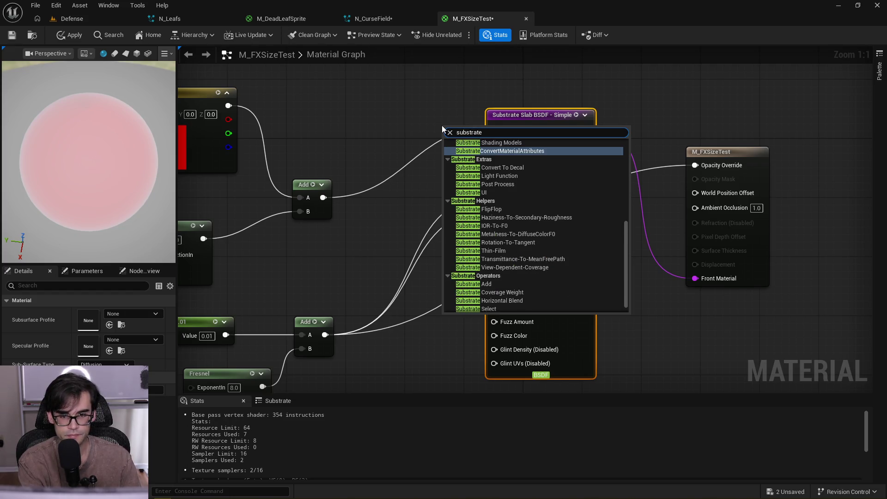
scroll(530, 240, up, 5)
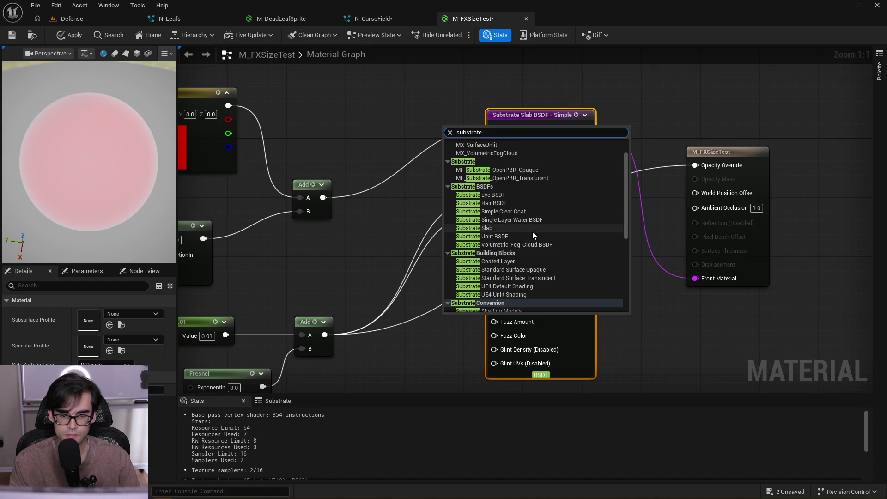
scroll(531, 237, up, 2)
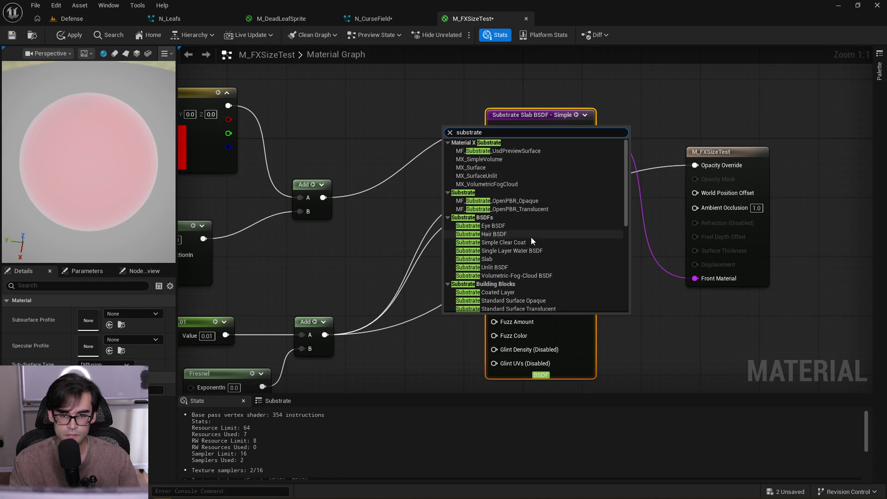
click(510, 261)
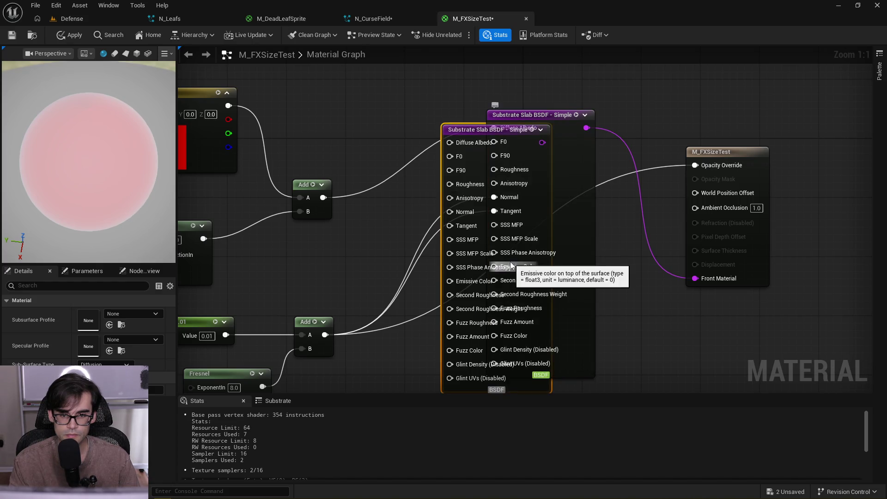
drag(456, 129, 397, 115)
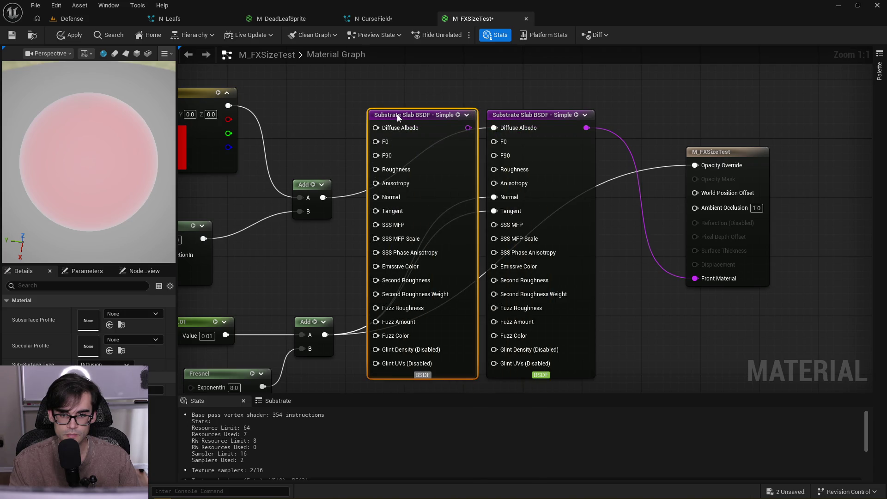
key(Delete)
click(519, 113)
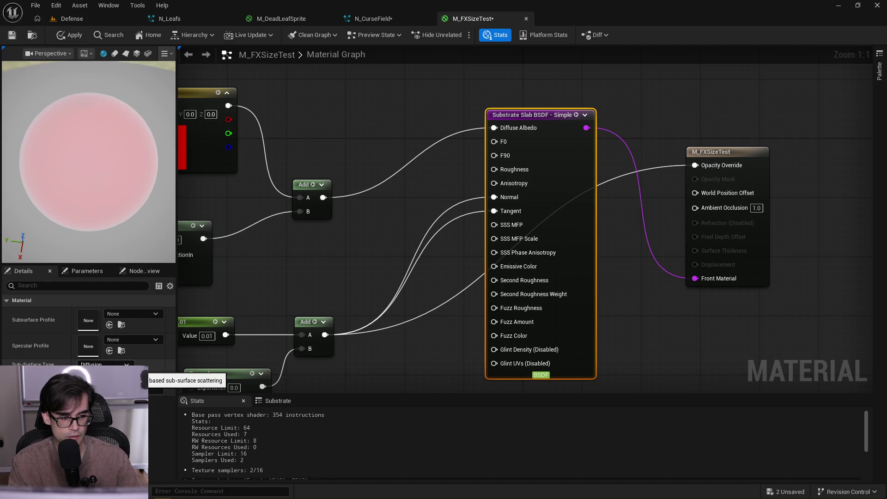
right_click(387, 143)
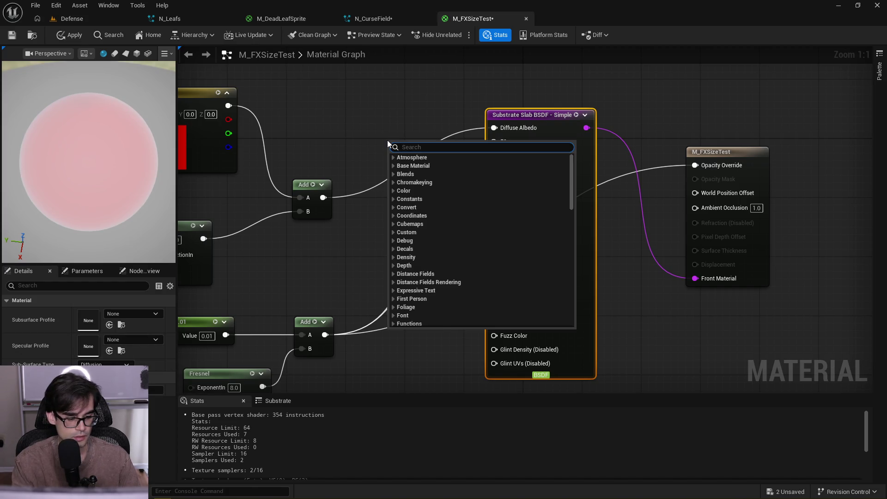
text(substrate)
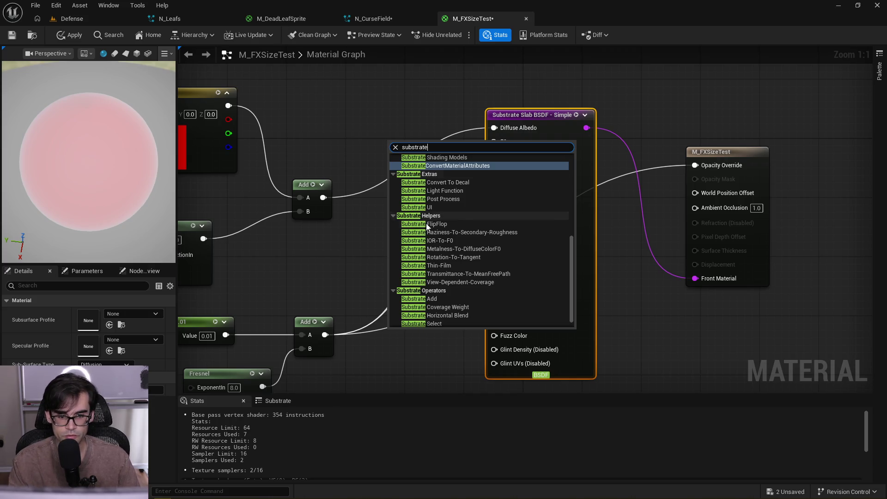
scroll(467, 245, up, 5)
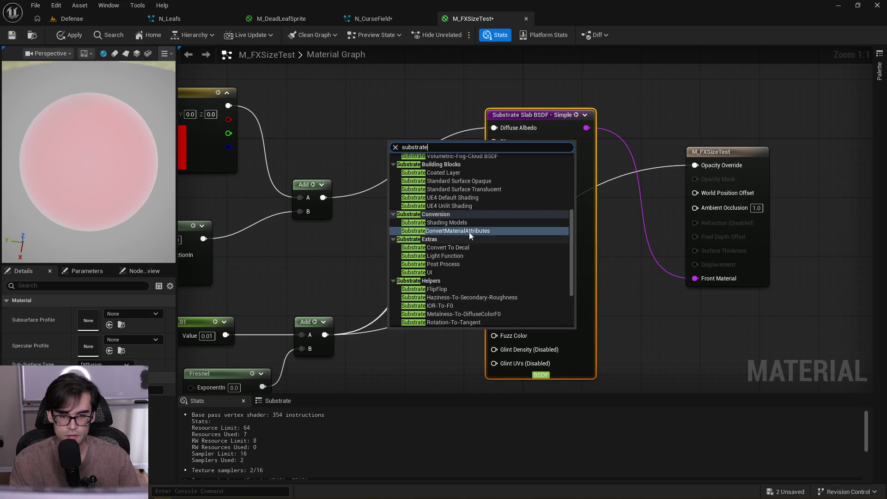
scroll(452, 295, up, 3)
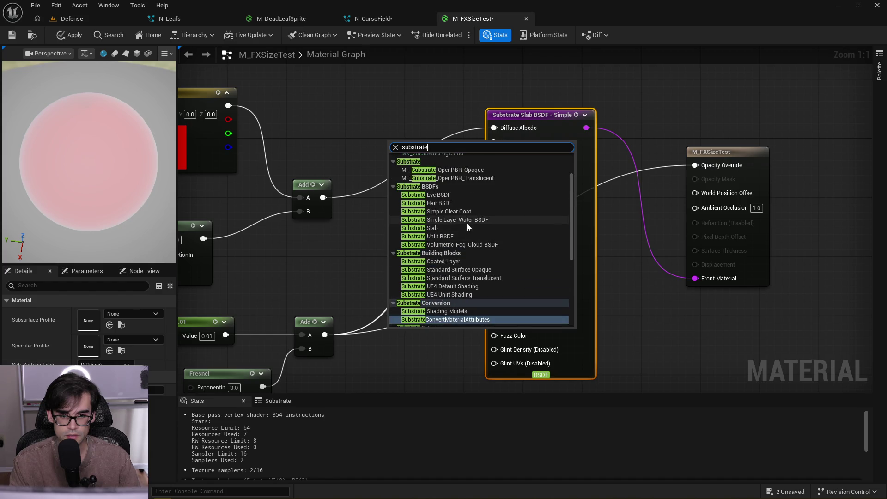
click(453, 228)
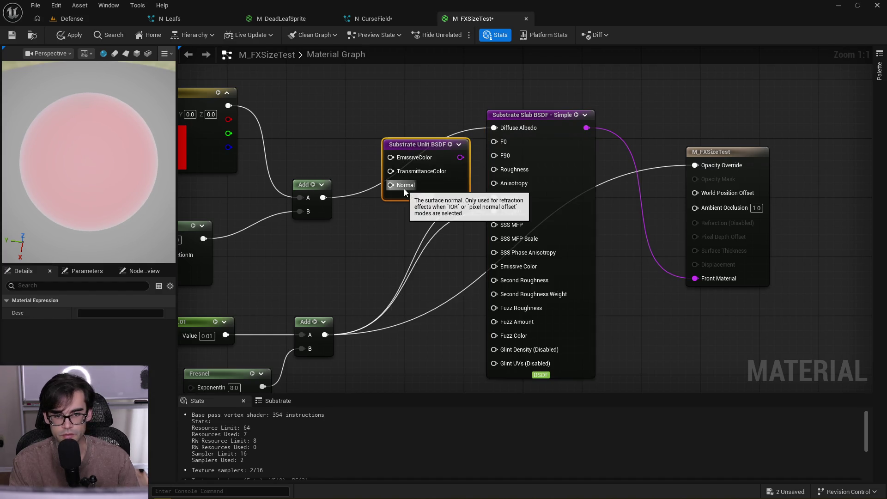
key(Delete)
right_click(389, 124)
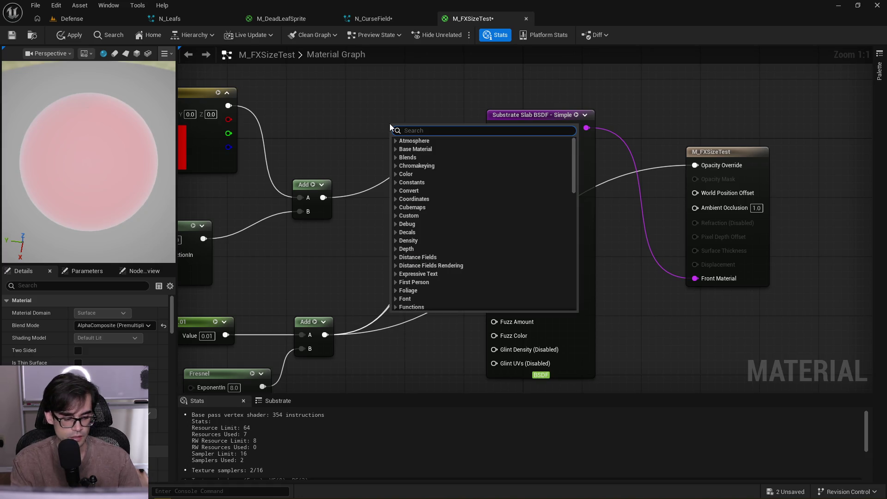
text(substrate)
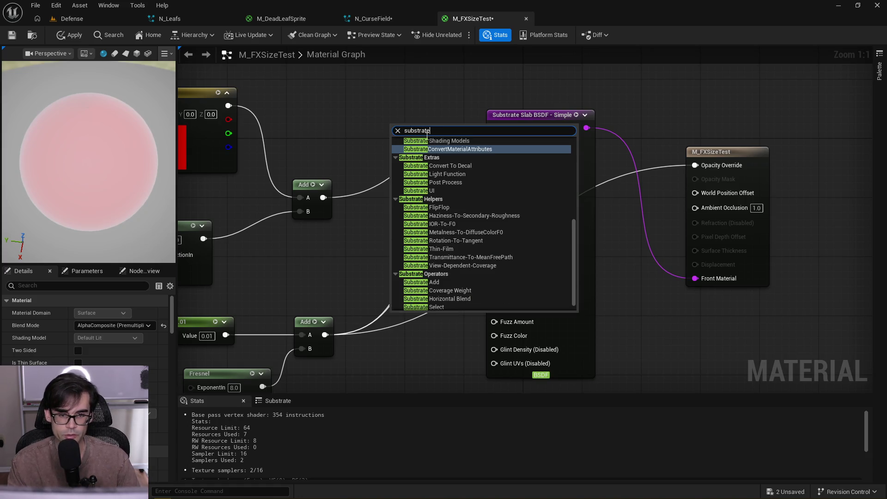
scroll(477, 234, up, 5)
scroll(479, 257, up, 1)
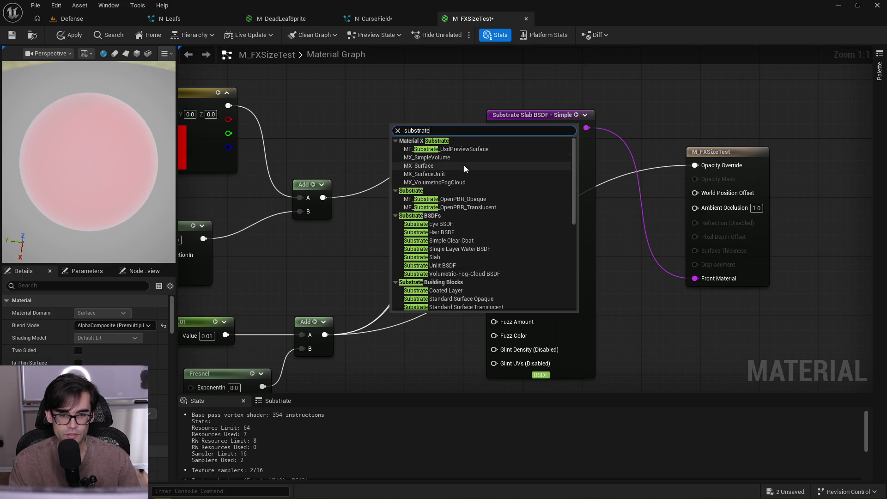
click(491, 206)
mouse_move(446, 133)
mouse_down()
mouse_move(460, 148)
mouse_move(500, 101)
mouse_up()
scroll(461, 148, down, 3)
scroll(531, 288, up, 2)
scroll(528, 300, up, 2)
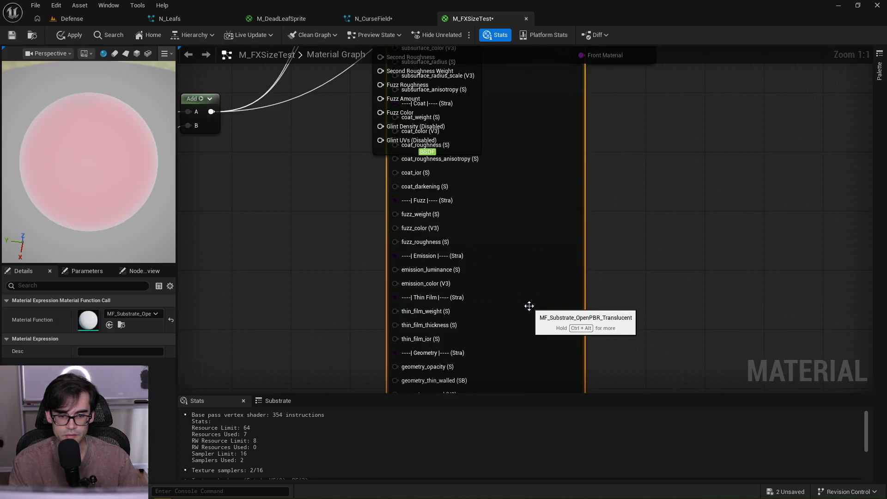
scroll(529, 306, down, 2)
scroll(537, 212, down, 1)
mouse_move(537, 216)
mouse_down()
mouse_move(587, 382)
mouse_move(551, 382)
mouse_up()
scroll(657, 214, up, 3)
drag(547, 206, 615, 204)
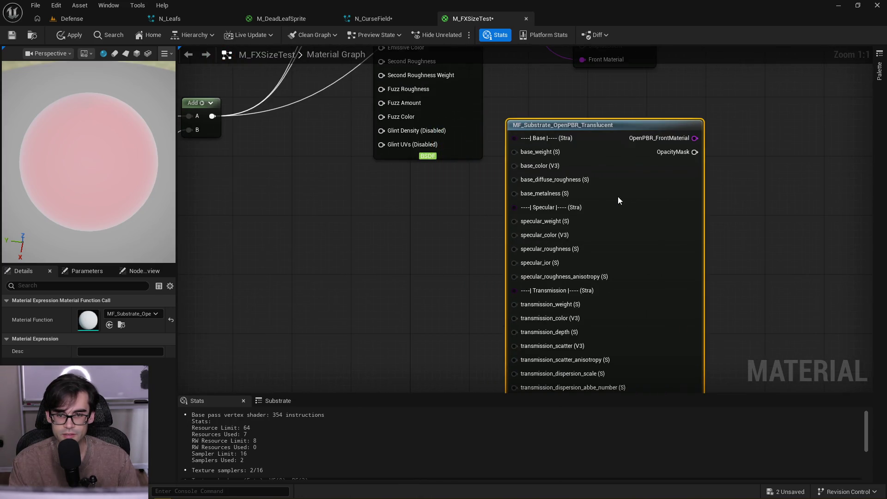
key(Delete)
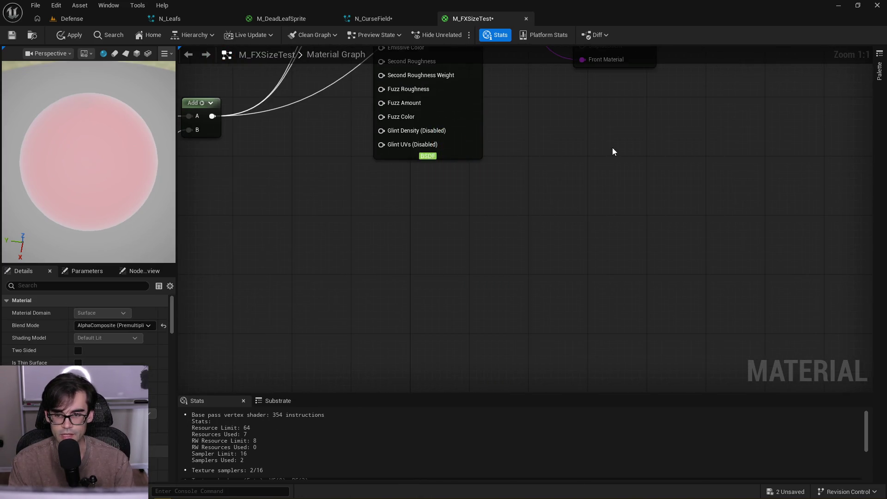
drag(613, 157, 614, 393)
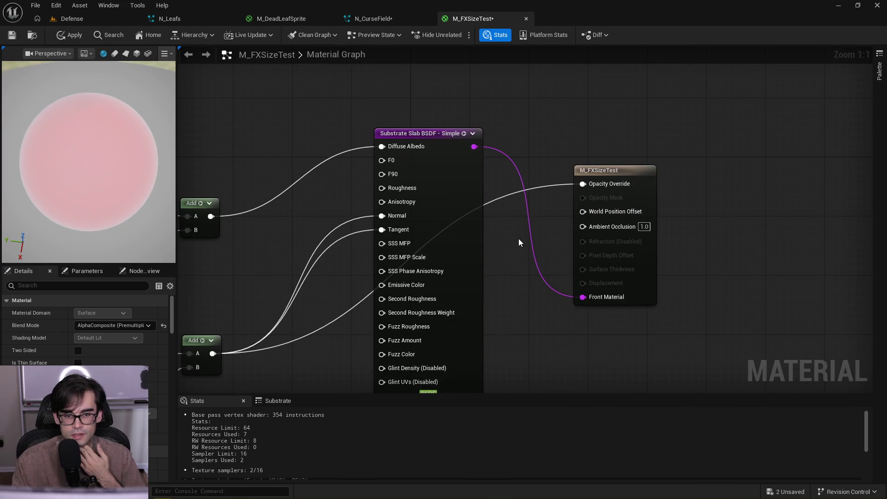
scroll(553, 150, down, 2)
drag(452, 116, 688, 210)
drag(477, 148, 653, 142)
Place an MF_Substrate_OpenPBR_Translucent node and wire the red Fresnel sum into its base_color
right_click(459, 138)
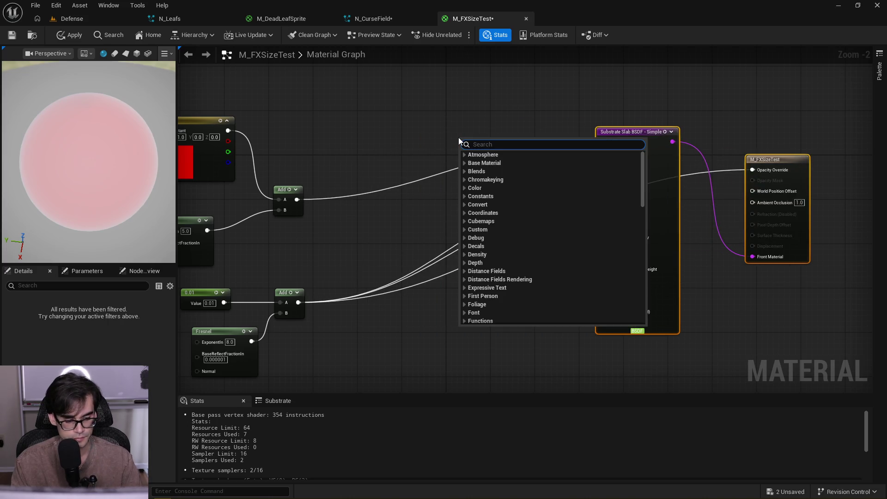
text(substr)
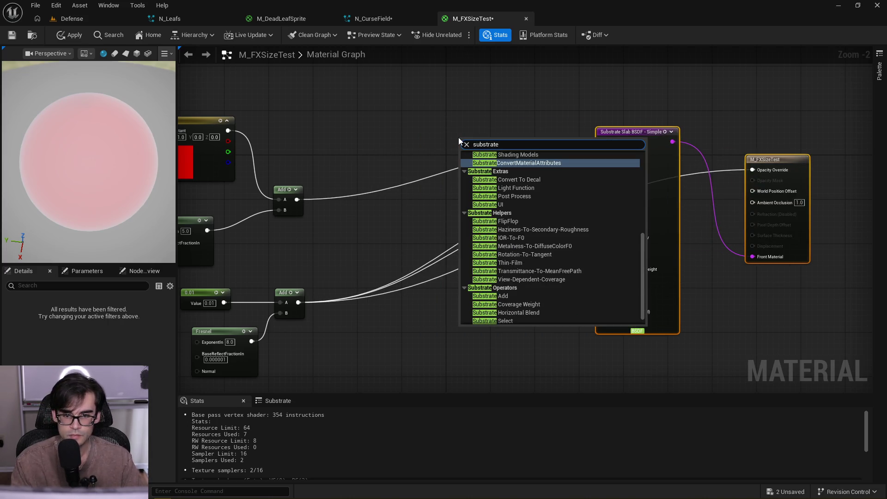
text(ate)
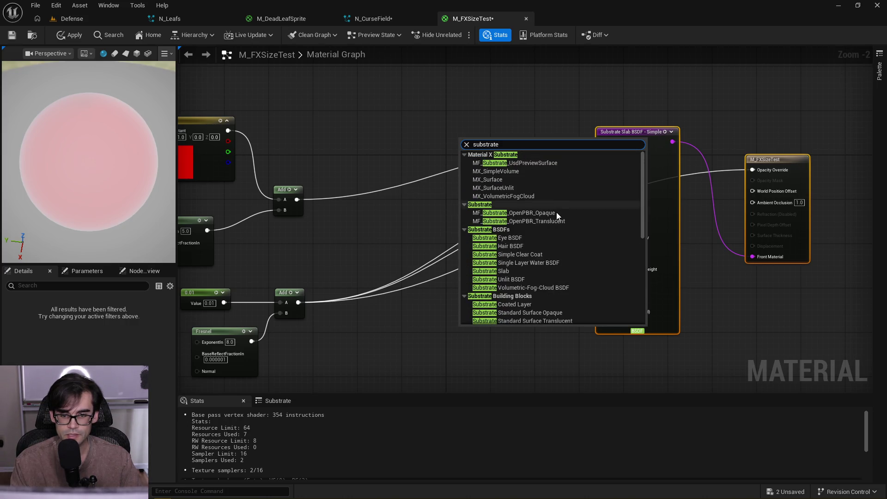
click(555, 221)
drag(528, 138, 444, 139)
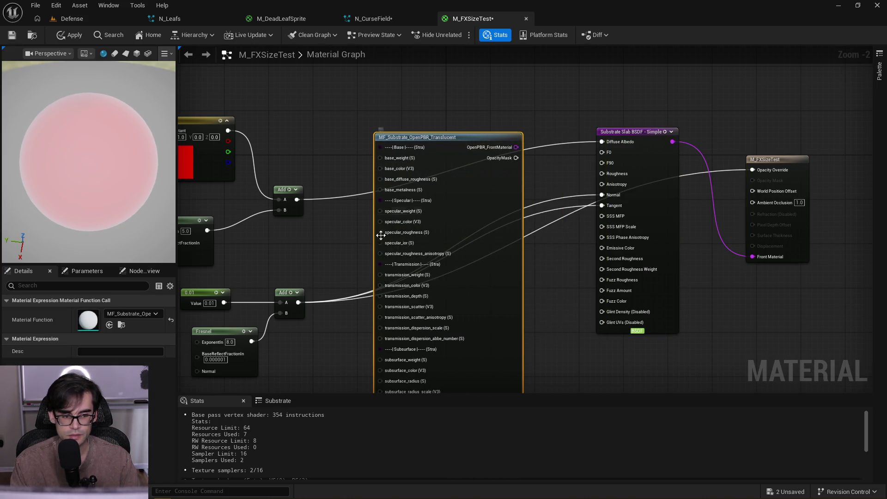
scroll(328, 232, up, 1)
mouse_move(387, 190)
mouse_down()
mouse_move(492, 132)
mouse_move(488, 148)
mouse_move(499, 158)
mouse_move(493, 143)
mouse_move(498, 157)
mouse_up()
Look through the OpenPBR node's other inputs, then move the node to the right
scroll(495, 154, up, 1)
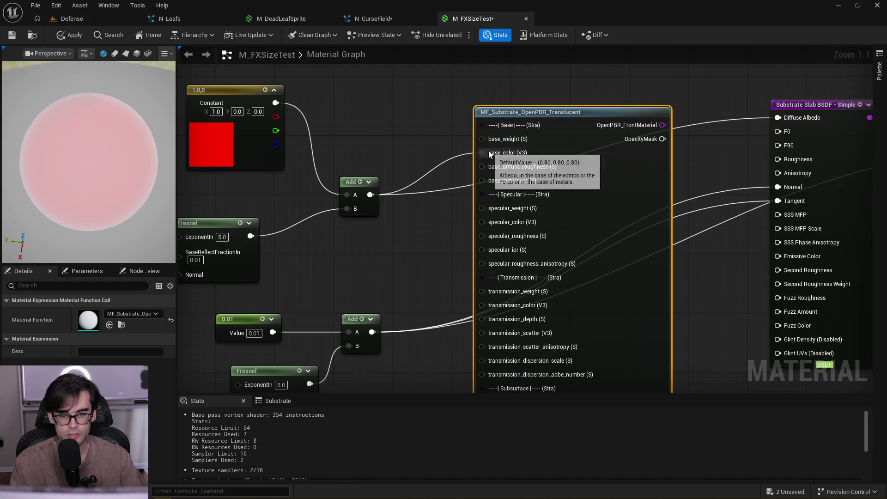
drag(405, 308, 399, 215)
mouse_move(366, 239)
mouse_down()
mouse_move(390, 238)
mouse_move(411, 172)
mouse_move(444, 319)
mouse_move(481, 363)
mouse_move(514, 167)
mouse_move(459, 373)
mouse_move(480, 323)
mouse_move(456, 279)
mouse_move(501, 147)
mouse_move(471, 151)
mouse_up()
scroll(411, 171, down, 4)
scroll(444, 319, up, 4)
scroll(481, 323, down, 6)
scroll(456, 279, up, 5)
scroll(336, 174, up, 1)
mouse_move(423, 107)
mouse_down()
mouse_move(418, 217)
mouse_move(395, 300)
mouse_move(367, 201)
mouse_move(364, 285)
mouse_up()
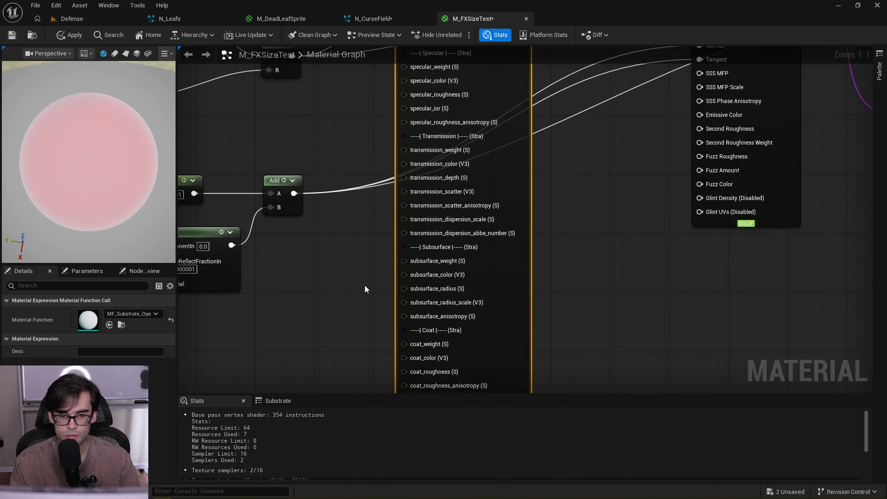
drag(361, 215, 375, 339)
mouse_move(453, 239)
mouse_move(392, 230)
mouse_down()
mouse_move(403, 194)
mouse_move(477, 209)
mouse_up()
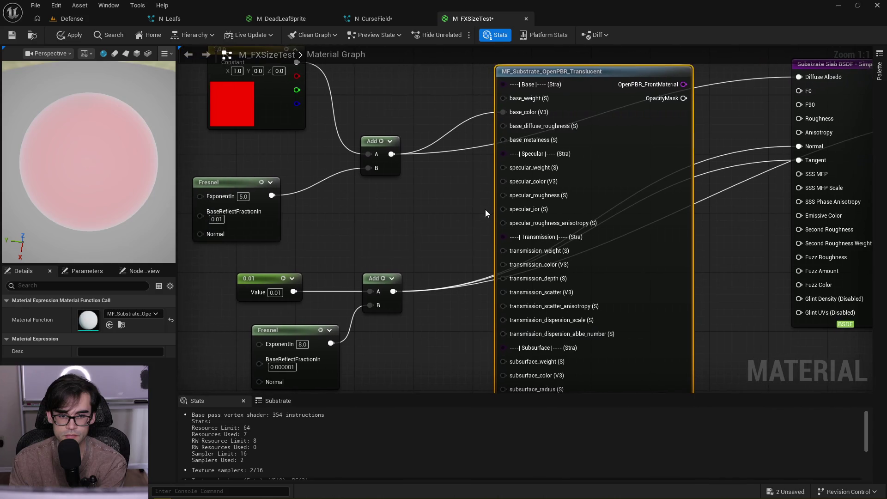
drag(579, 78, 632, 83)
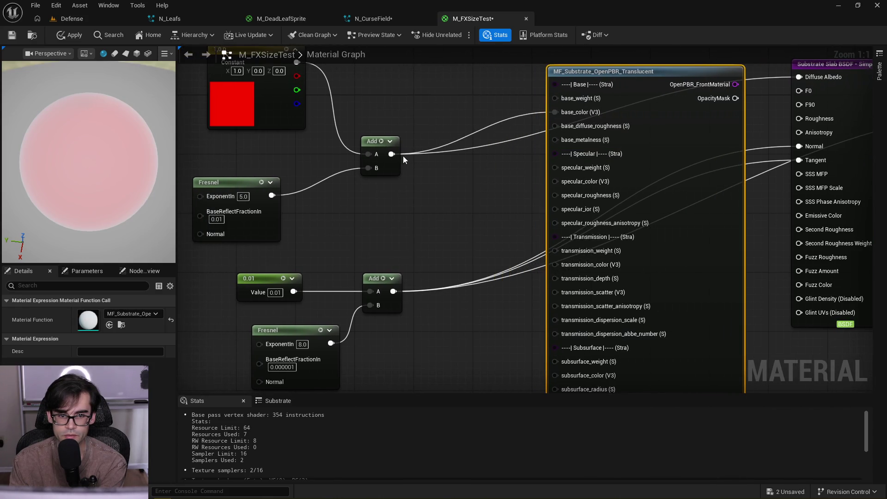
Multiply the red Fresnel sum by the lower Fresnel sum and feed the product into Diffuse Albedo
drag(391, 154, 447, 145)
text(mul)
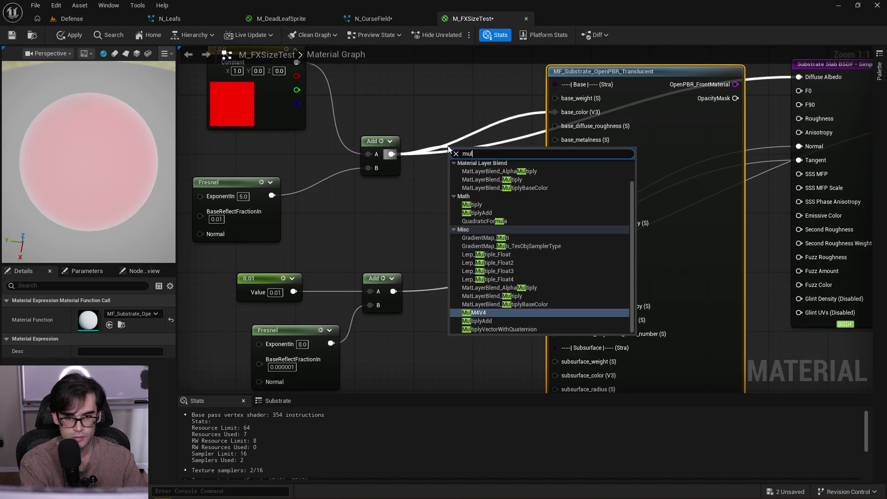
text(t)
key(Return)
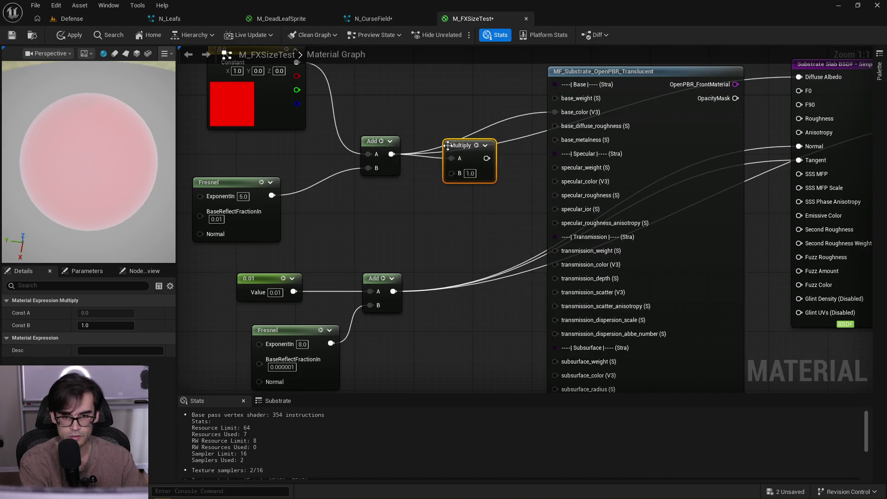
drag(469, 161, 468, 190)
drag(393, 291, 451, 204)
drag(471, 149, 459, 178)
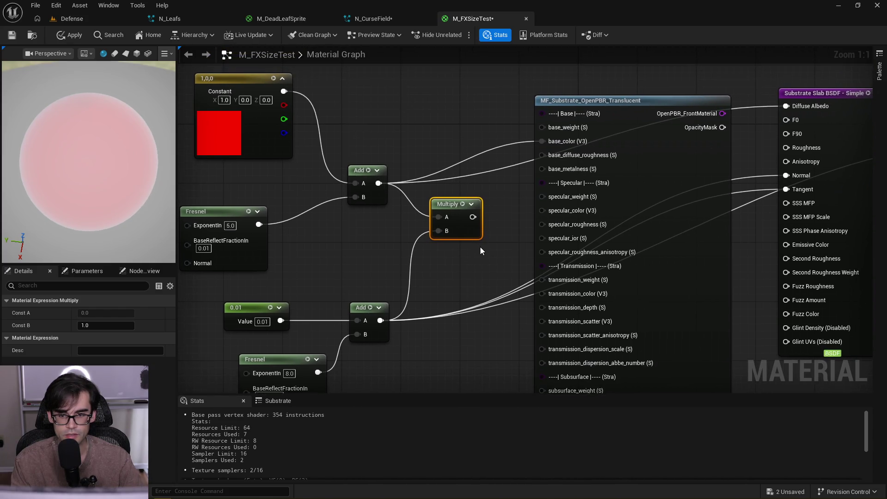
mouse_move(472, 217)
mouse_down()
mouse_move(568, 167)
mouse_move(575, 138)
mouse_move(560, 348)
mouse_move(535, 188)
mouse_move(524, 229)
mouse_move(554, 146)
mouse_move(572, 189)
mouse_move(719, 176)
mouse_move(702, 114)
mouse_move(685, 95)
mouse_up()
scroll(575, 139, down, 3)
scroll(560, 348, up, 3)
scroll(553, 146, down, 2)
scroll(572, 185, down, 2)
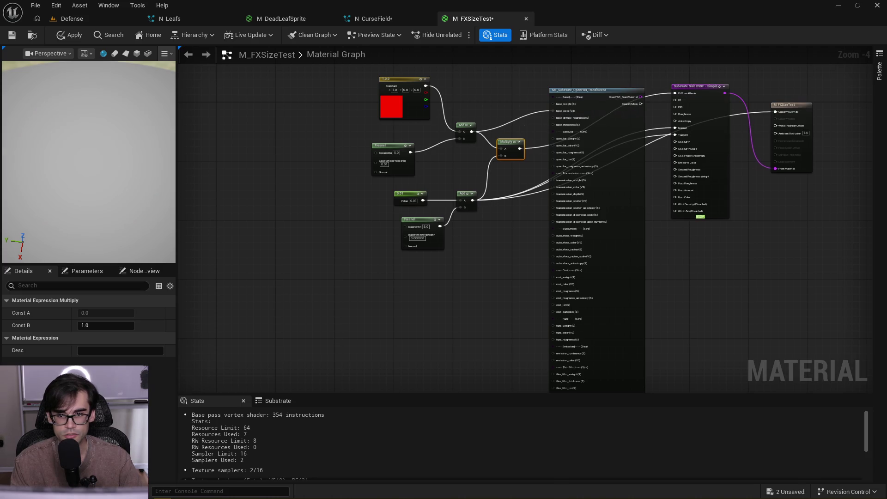
drag(616, 68, 578, 157)
scroll(578, 157, up, 3)
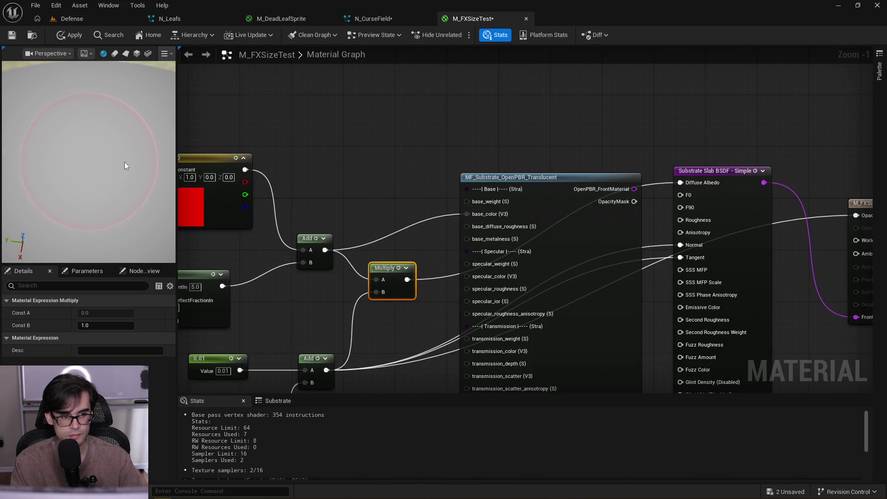
Delete the OpenPBR node, unhook Opacity Override, and move the Slab and output nodes together
drag(88, 162, 100, 125)
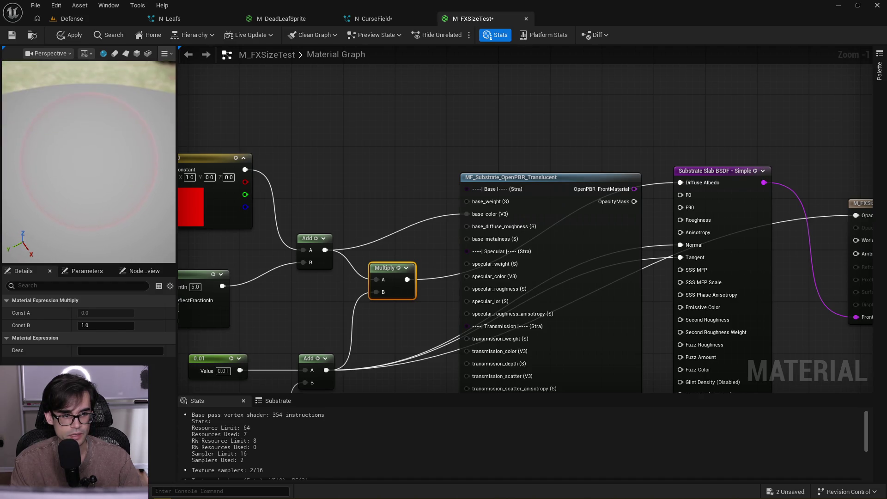
click(540, 282)
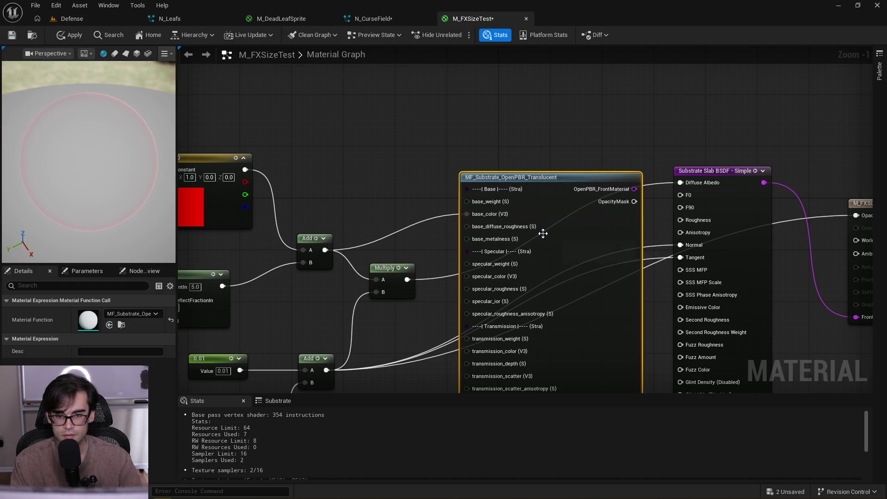
key(Delete)
mouse_move(711, 170)
mouse_down()
mouse_move(656, 171)
mouse_move(621, 154)
mouse_move(576, 190)
mouse_move(568, 107)
mouse_up()
alt+click(848, 147)
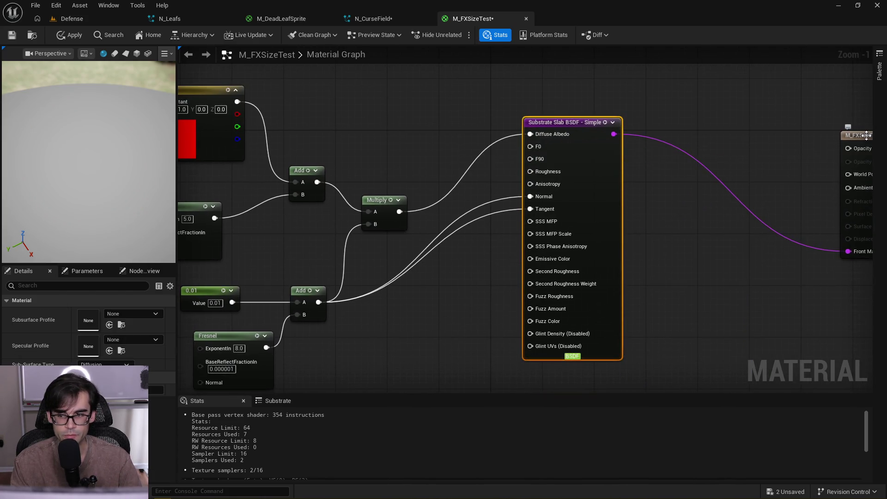
drag(866, 135, 751, 141)
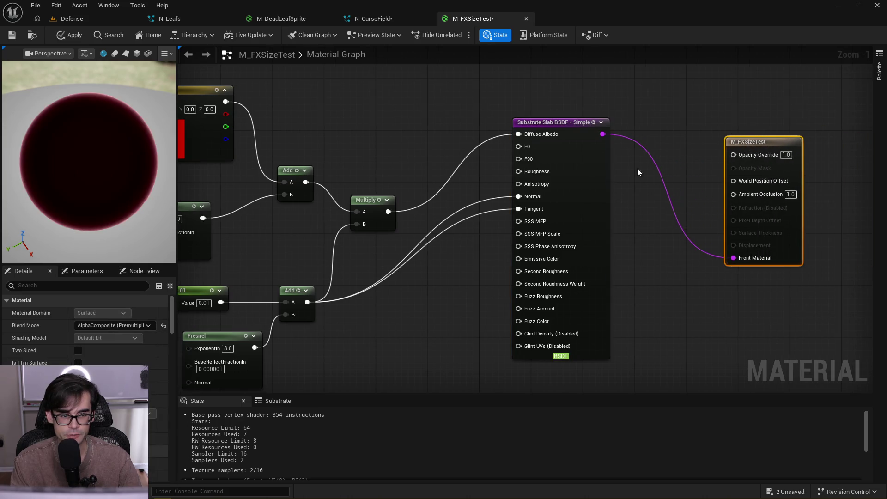
drag(129, 158, 132, 139)
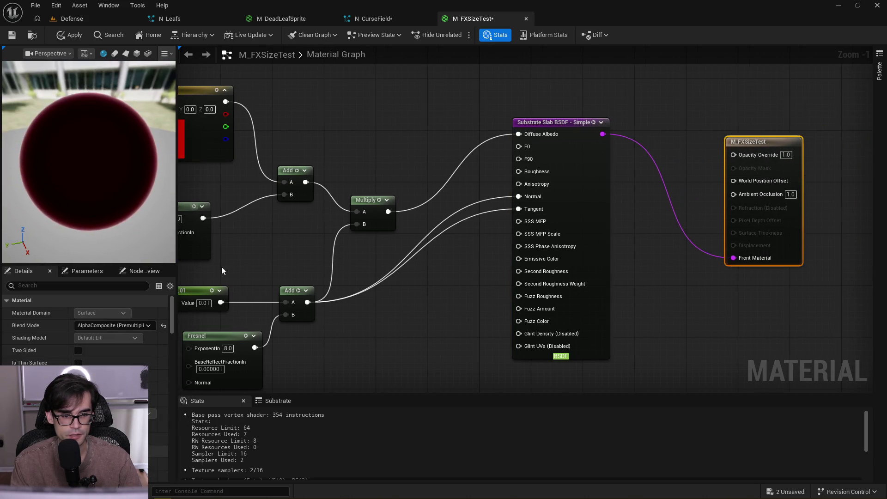
Disconnect the lower Add from Normal and Tangent and route it into Opacity Override
alt+click(519, 196)
alt+click(519, 209)
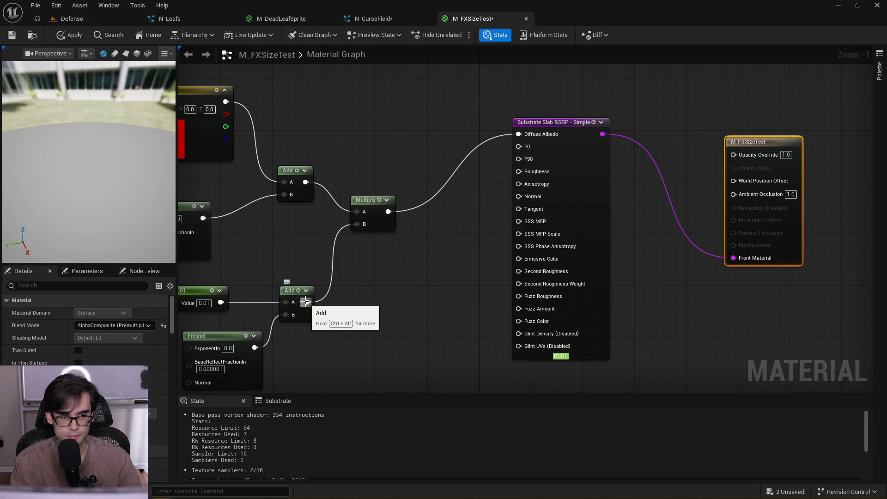
mouse_move(306, 302)
mouse_down()
mouse_move(739, 193)
mouse_move(753, 153)
mouse_move(716, 150)
mouse_up()
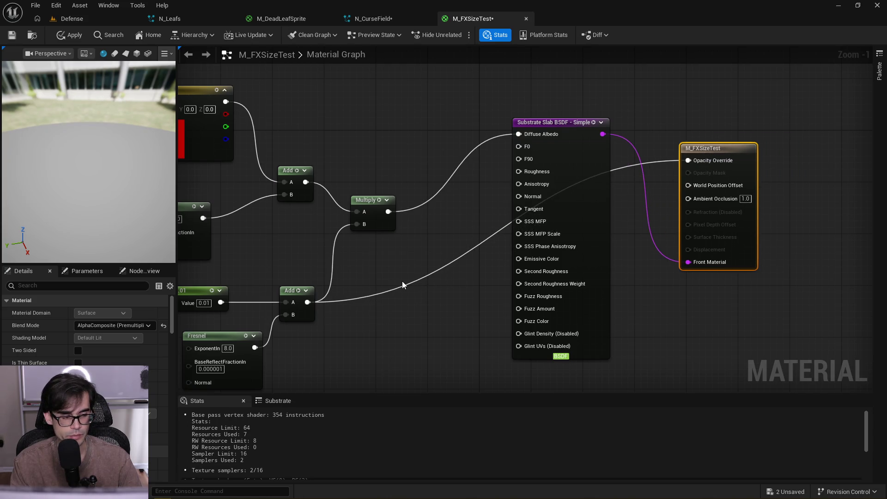
mouse_move(93, 165)
mouse_down()
mouse_move(93, 138)
mouse_move(93, 176)
mouse_move(92, 138)
mouse_up()
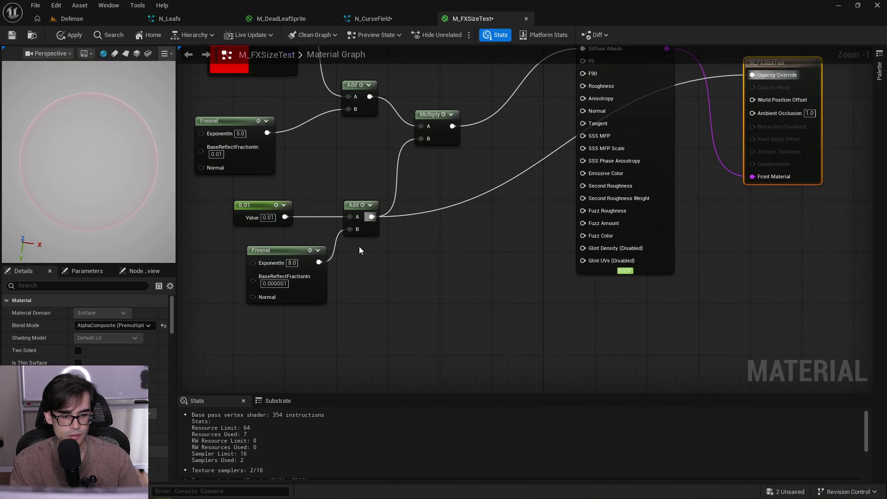
Try a 0.00001 base reflect fraction on the lower Fresnel, save, then undo the change
scroll(287, 265, up, 1)
click(280, 285)
click(354, 277)
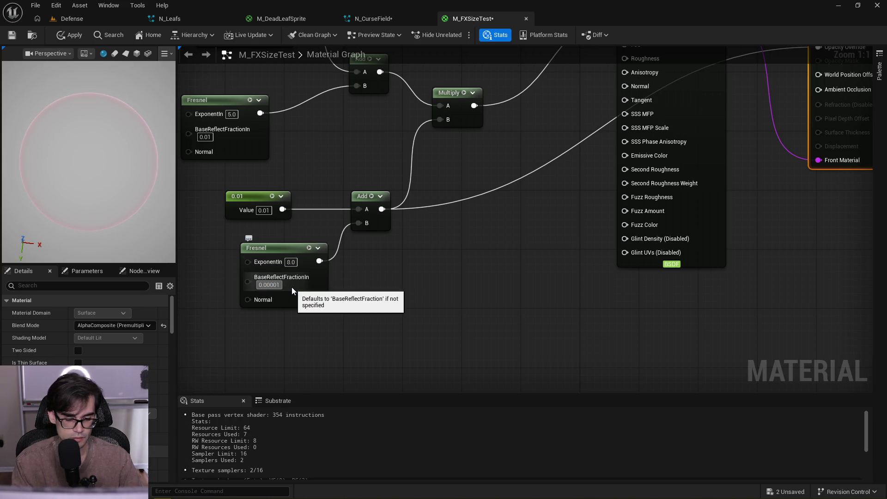
text(0.01)
key(ctrl+z)
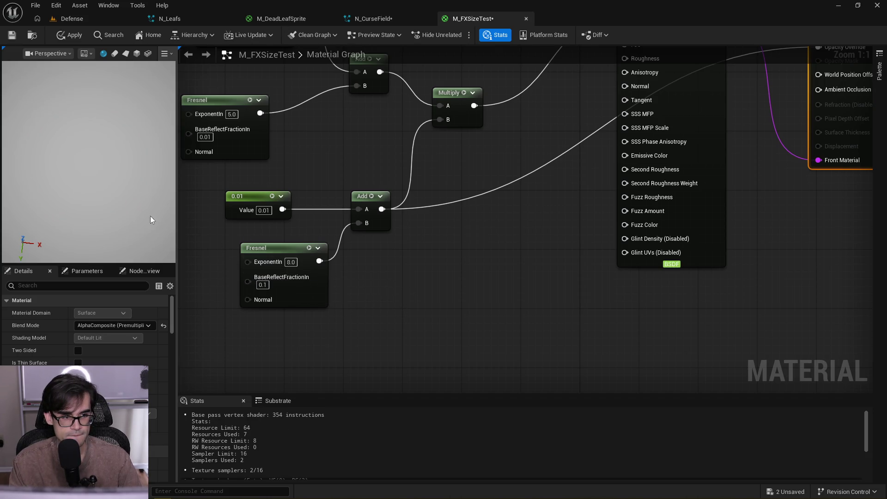
drag(122, 195, 121, 194)
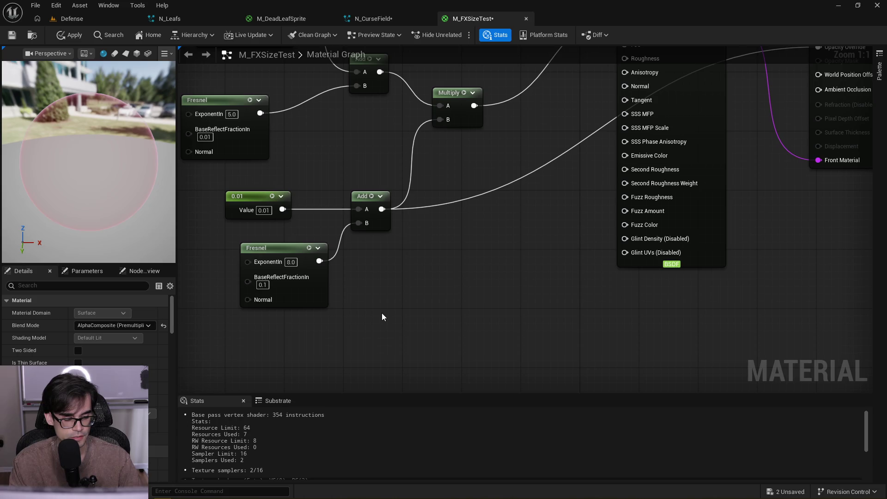
key(ctrl+s)
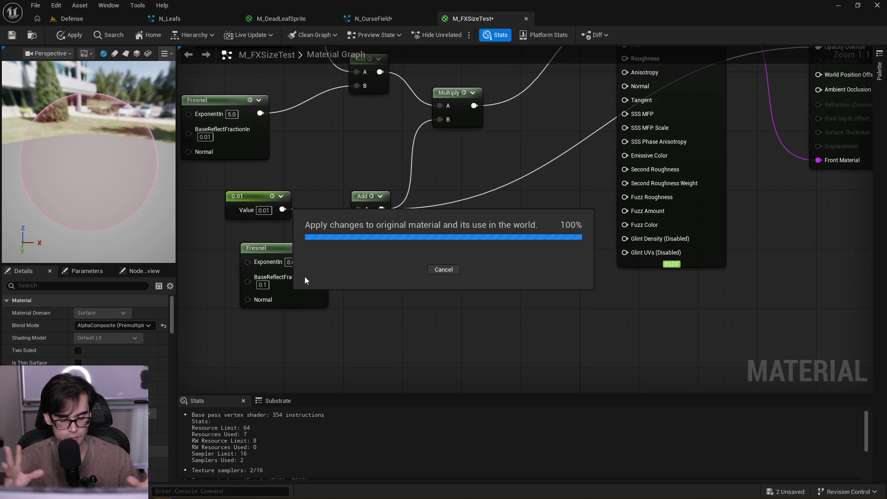
key(ctrl+z)
Try lower Fresnel exponents of 16 and 4, then settle on 8
click(291, 262)
text(16)
key(Return)
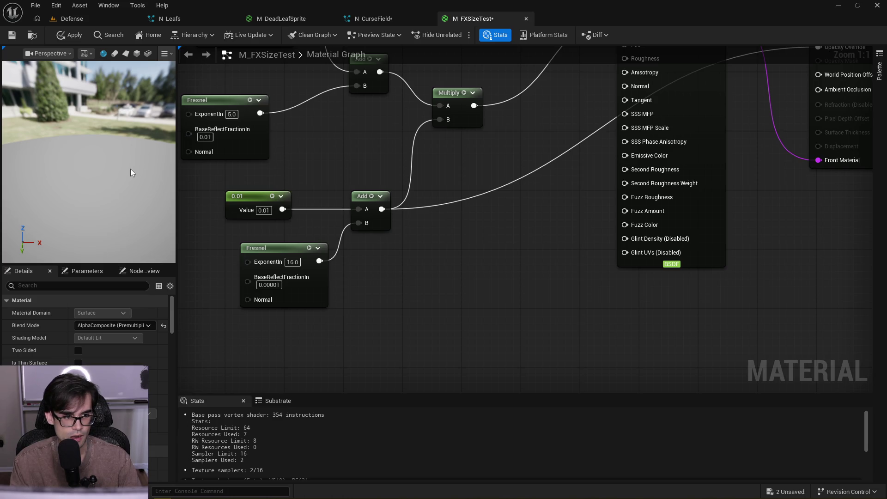
drag(130, 169, 162, 183)
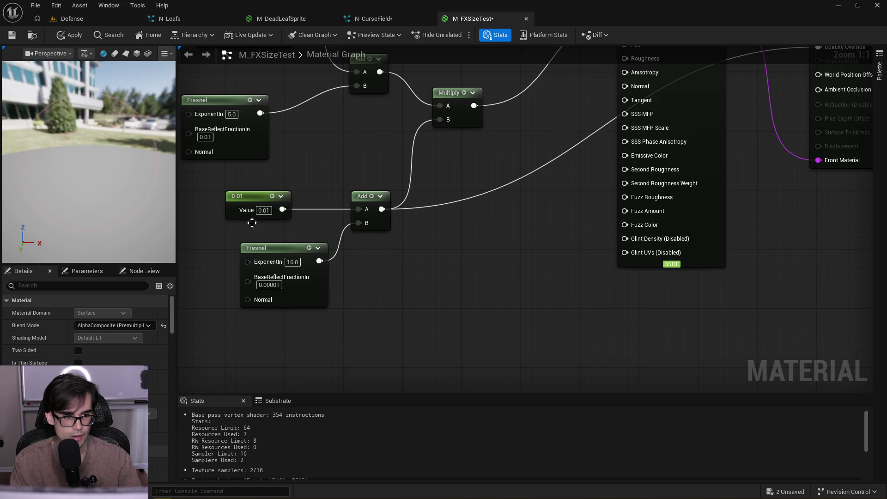
text(4)
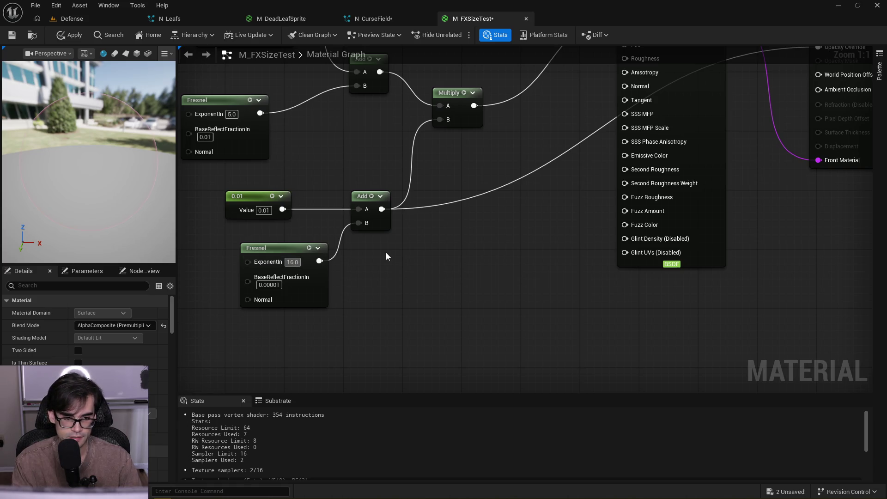
key(Return)
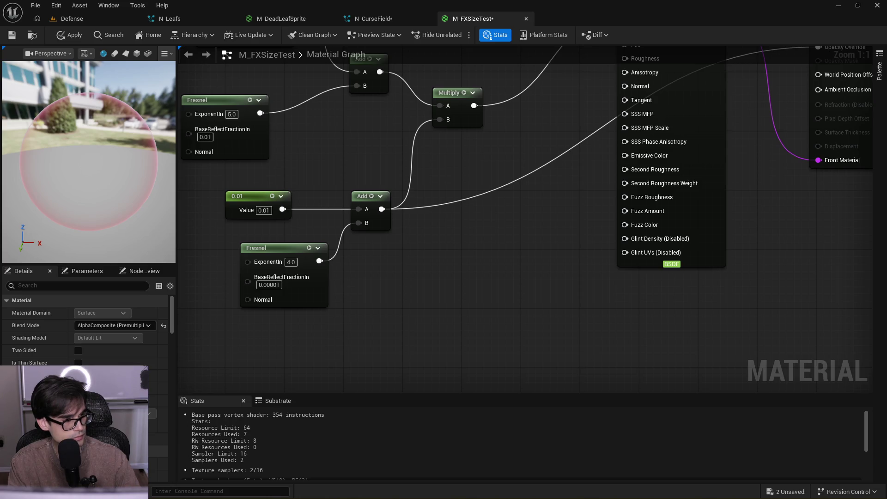
drag(128, 174, 130, 163)
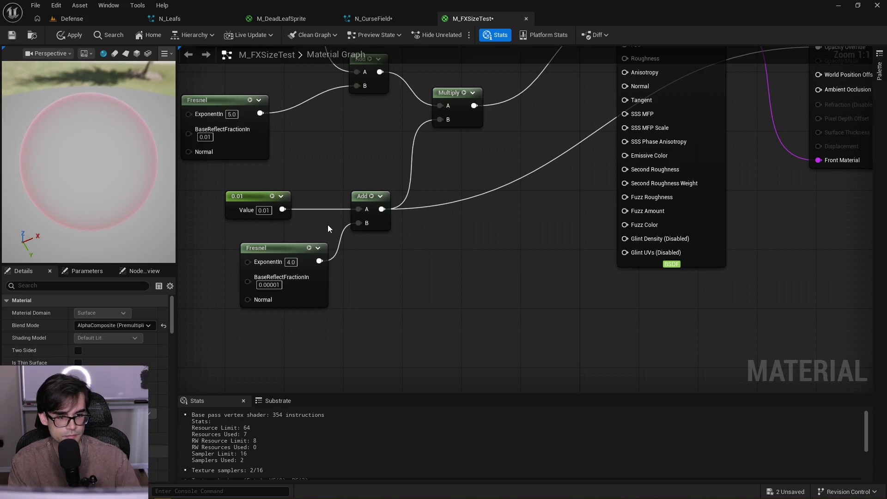
click(290, 262)
text(8)
key(Return)
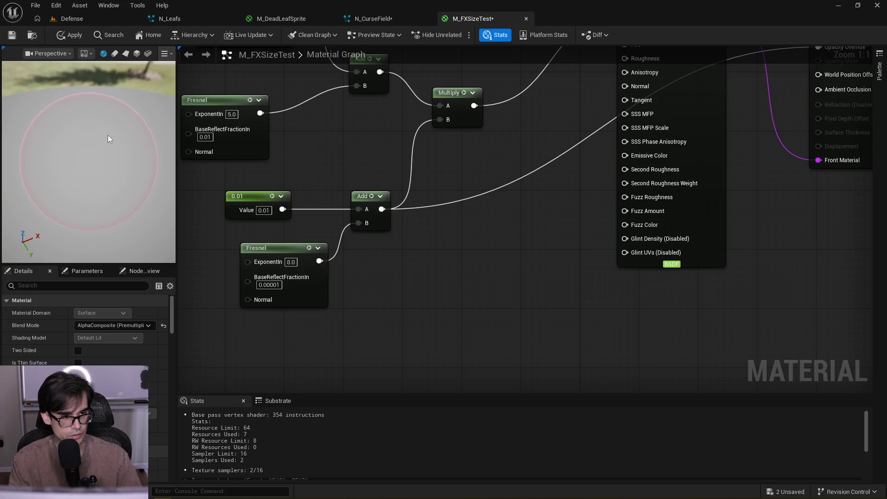
Set the added constant to 0.01, test 0.1, and undo back to 0.01
key(BackSpace)
key(BackSpace)
key(BackSpace)
text(1)
key(Return)
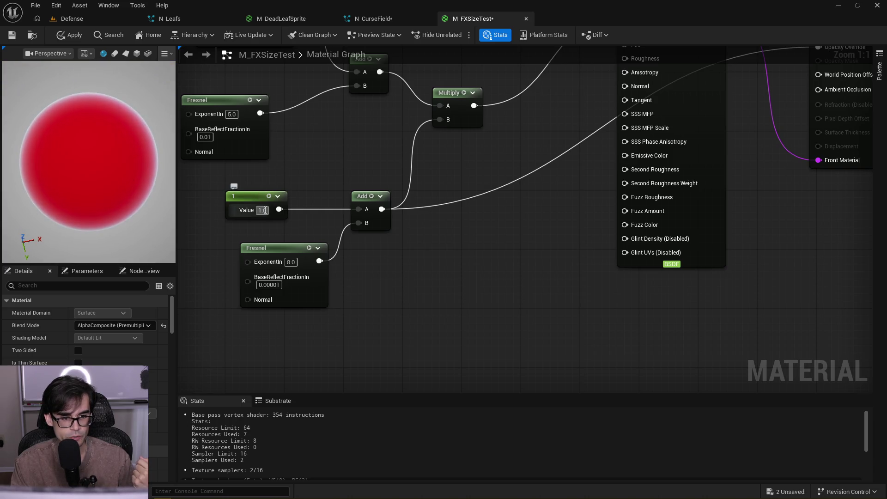
key(Return)
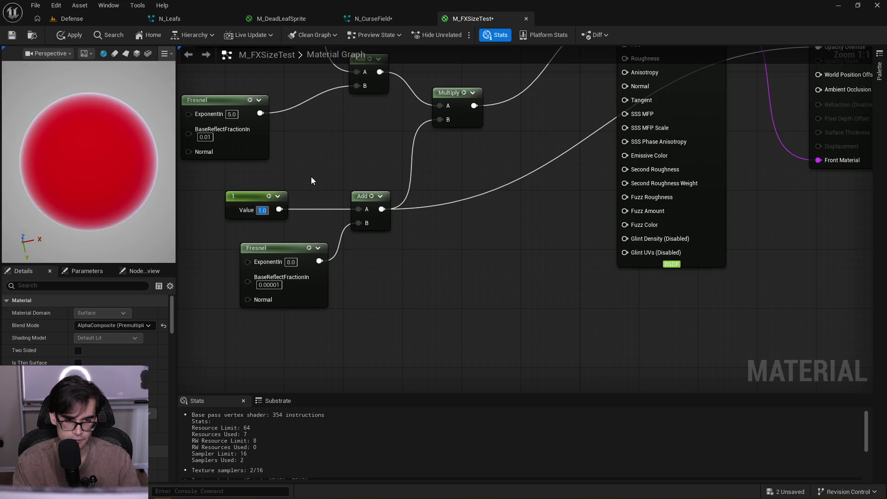
text(1)
key(Return)
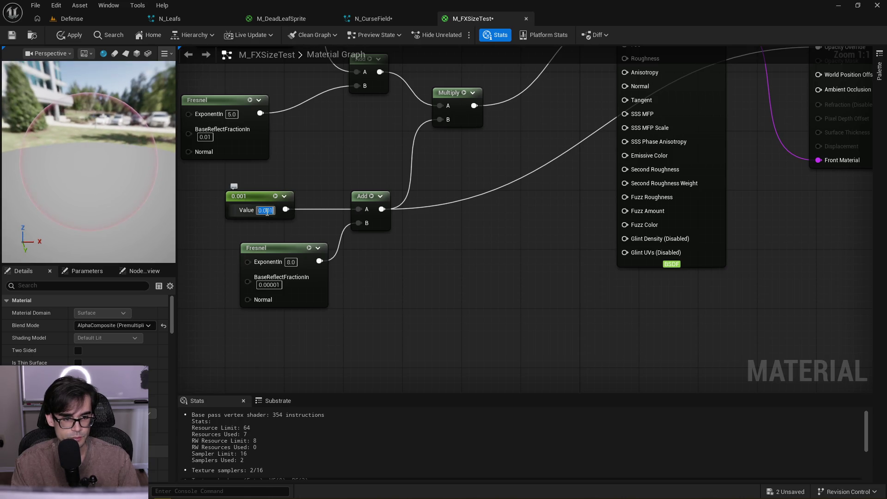
text(0.01)
key(Return)
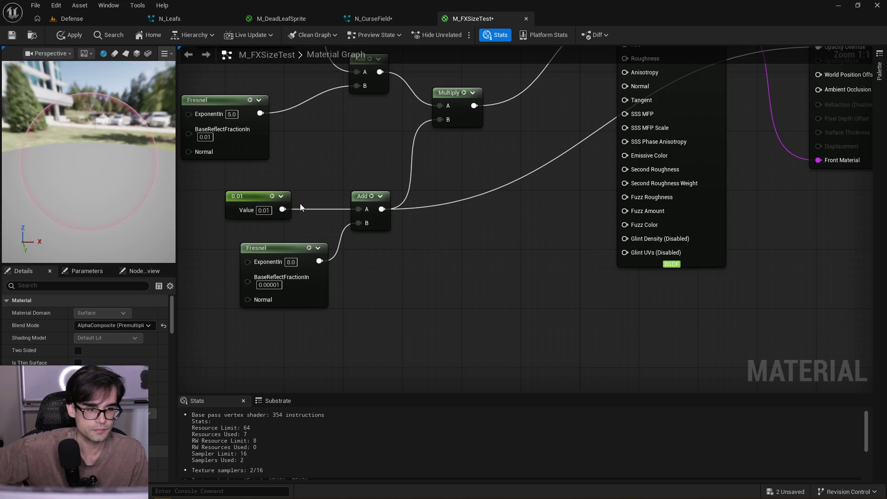
click(265, 209)
text(0.1)
key(Return)
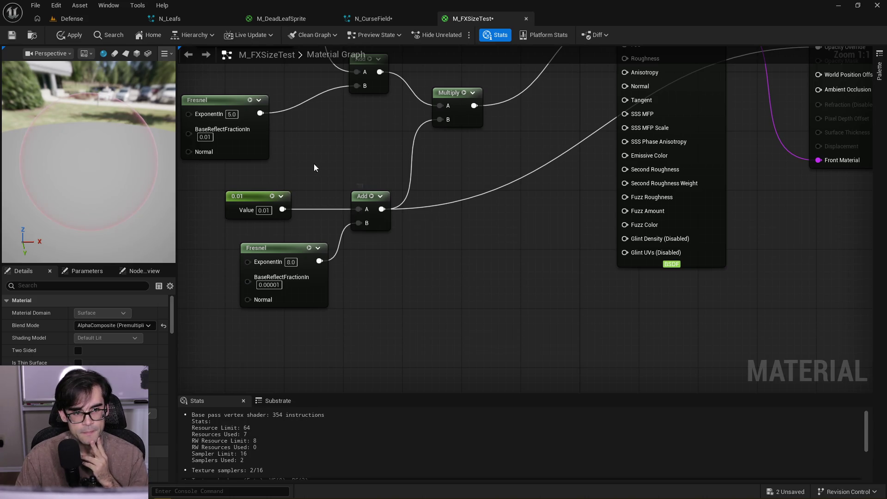
key(ctrl+z)
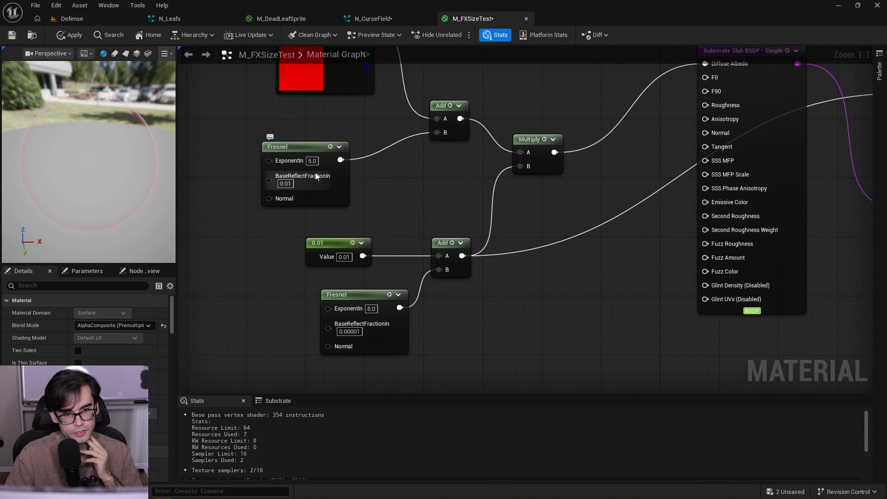
text(0.001)
Set the first Fresnel's base reflect fraction to 1.0, then back to 0.001
click(286, 183)
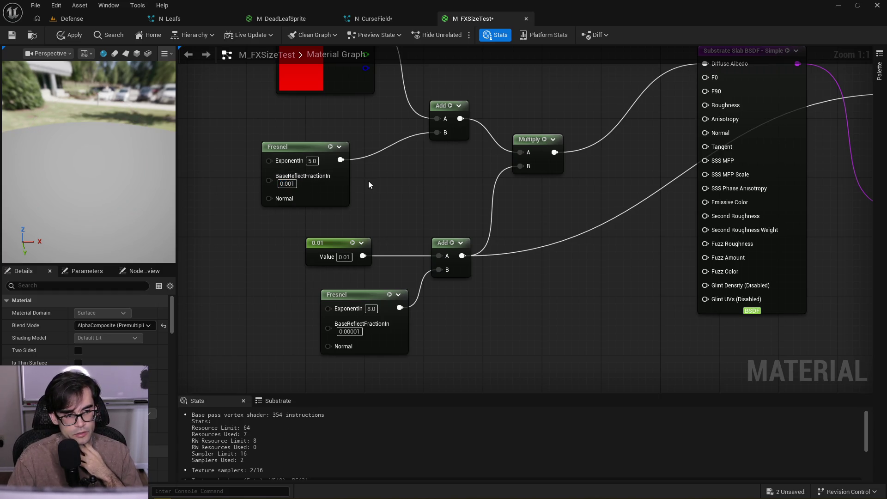
drag(155, 159, 154, 185)
text(1)
key(Return)
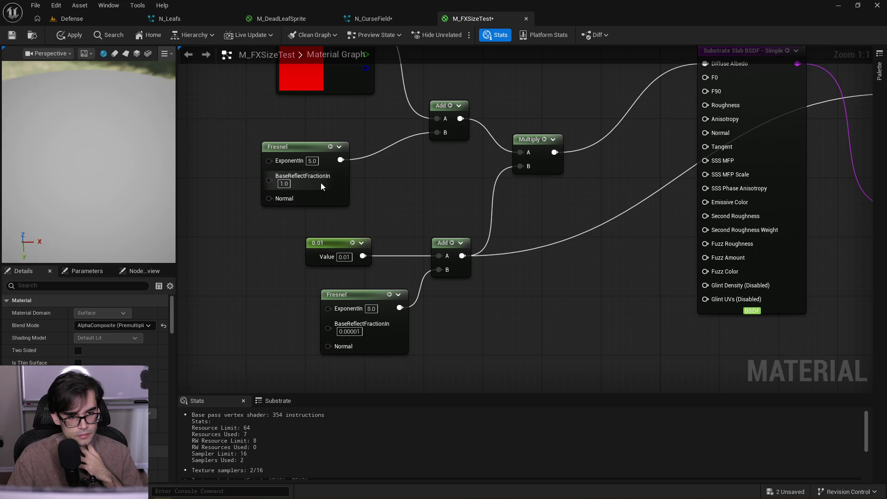
drag(123, 204, 123, 176)
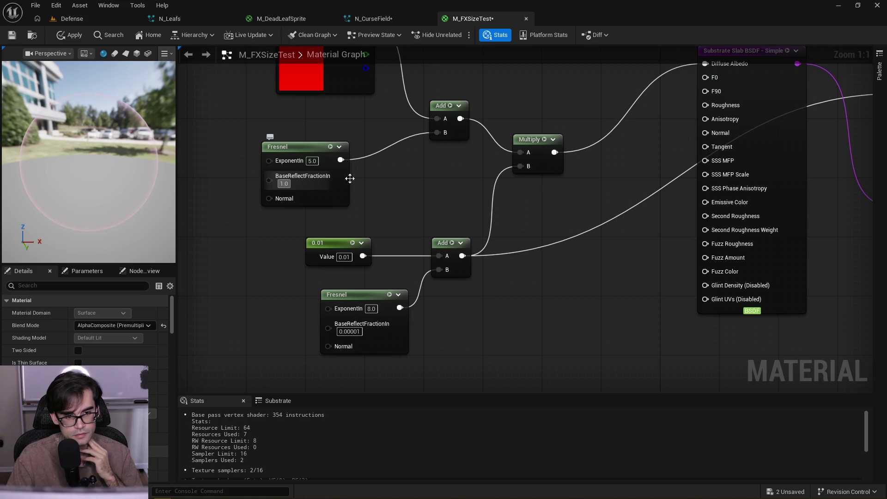
key(BackSpace)
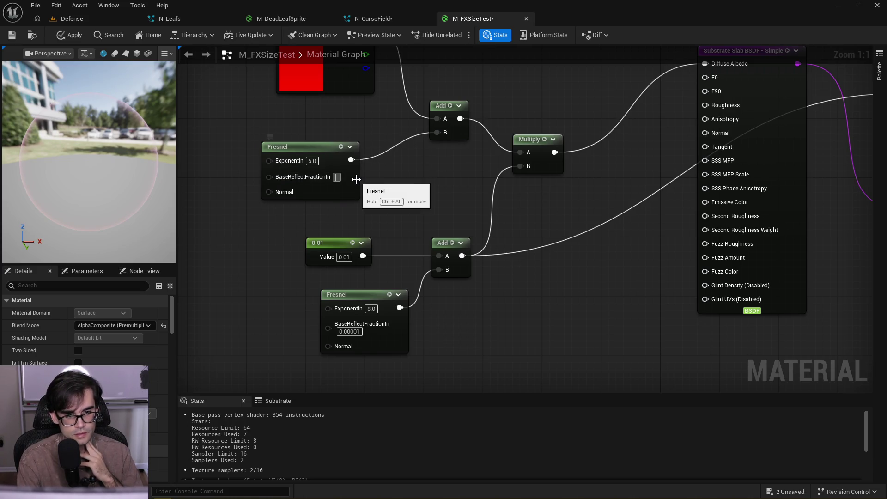
text(0.001)
key(Return)
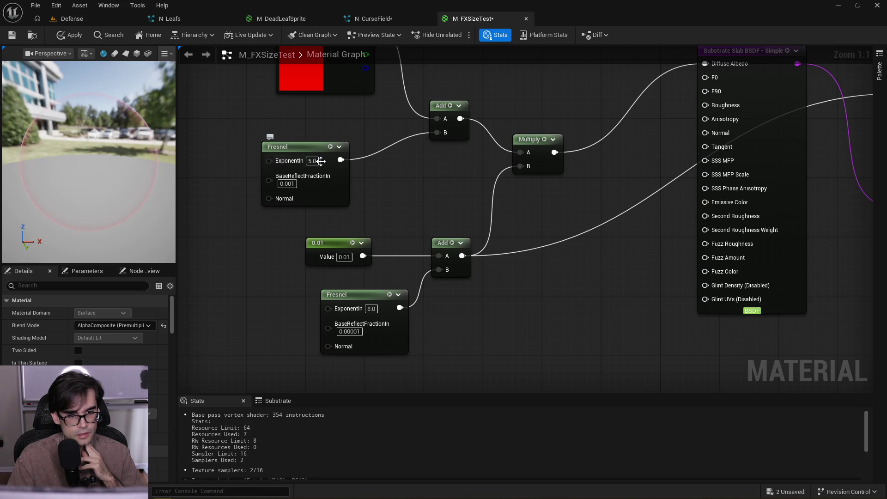
Raise the first Fresnel's exponent to 25 and save M_FXSizeTest
click(318, 161)
text(25)
key(Return)
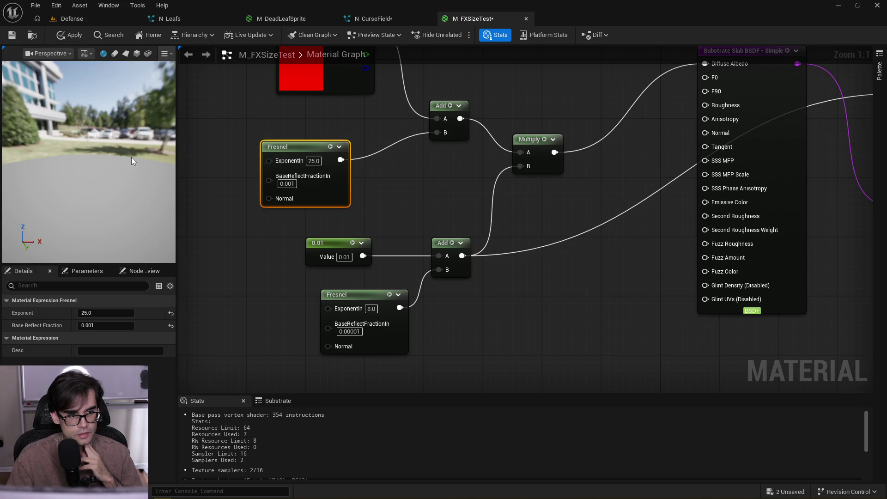
drag(131, 157, 131, 208)
mouse_move(168, 104)
mouse_down()
mouse_move(168, 78)
mouse_move(157, 76)
mouse_move(168, 104)
mouse_up()
mouse_move(361, 180)
mouse_down()
mouse_move(365, 259)
mouse_move(336, 276)
mouse_move(7, 266)
mouse_up()
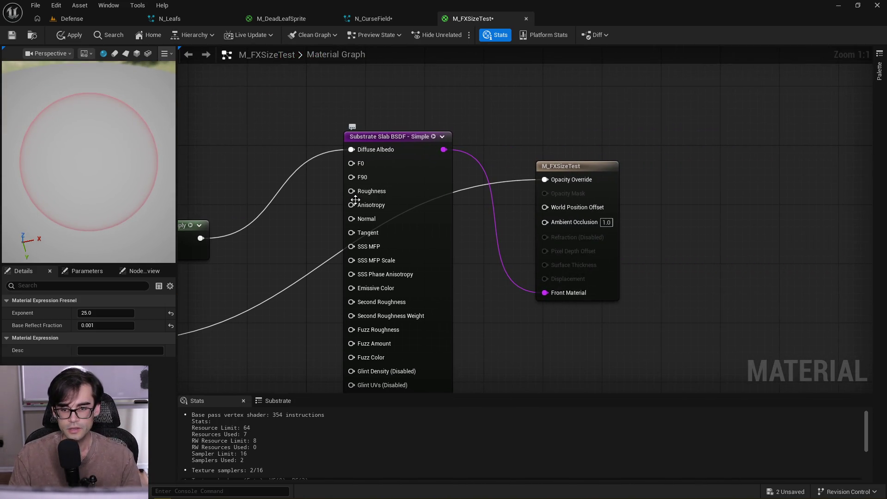
scroll(355, 200, down, 2)
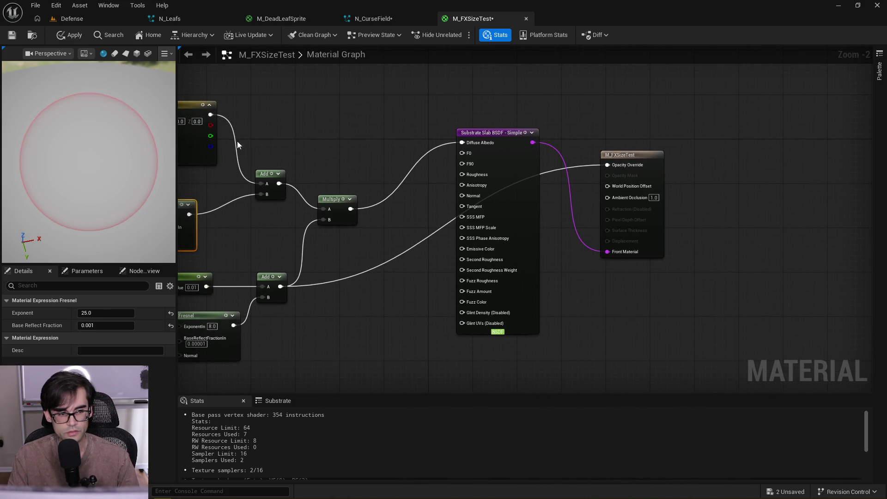
click(12, 36)
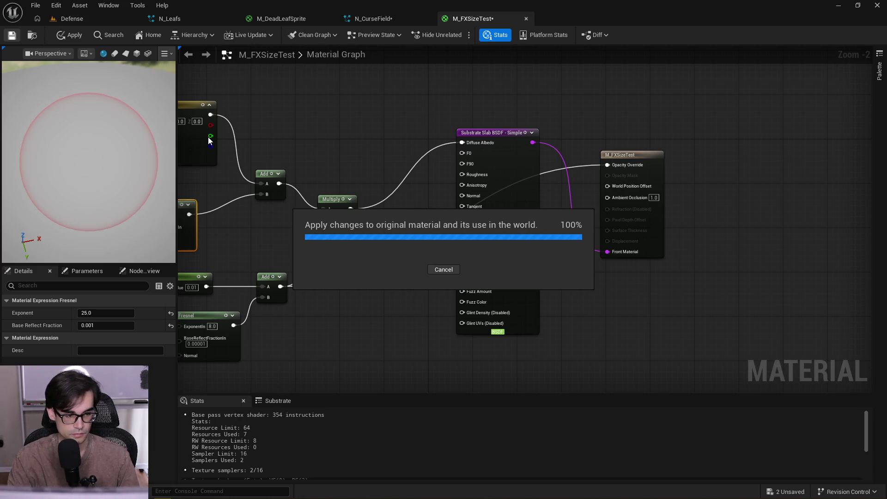
drag(359, 136, 411, 145)
drag(115, 177, 115, 177)
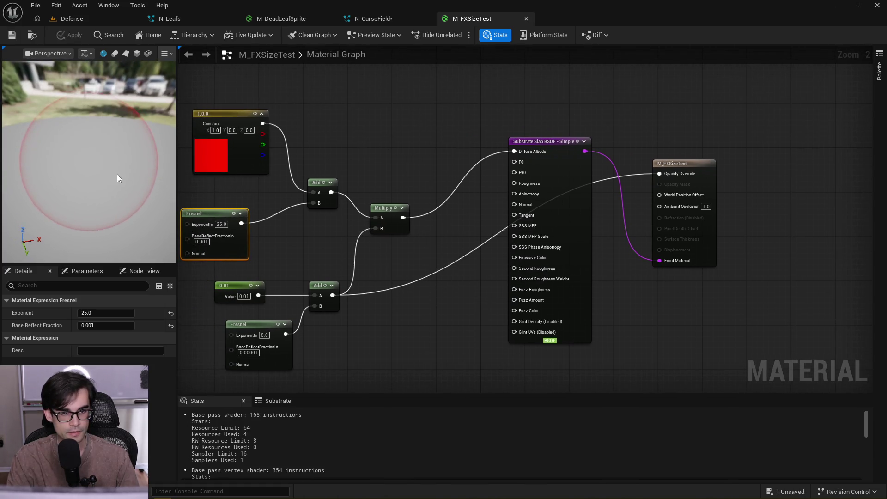
In N_CurseField, uncheck the Area emitter, save the system, and select the Area node
click(396, 15)
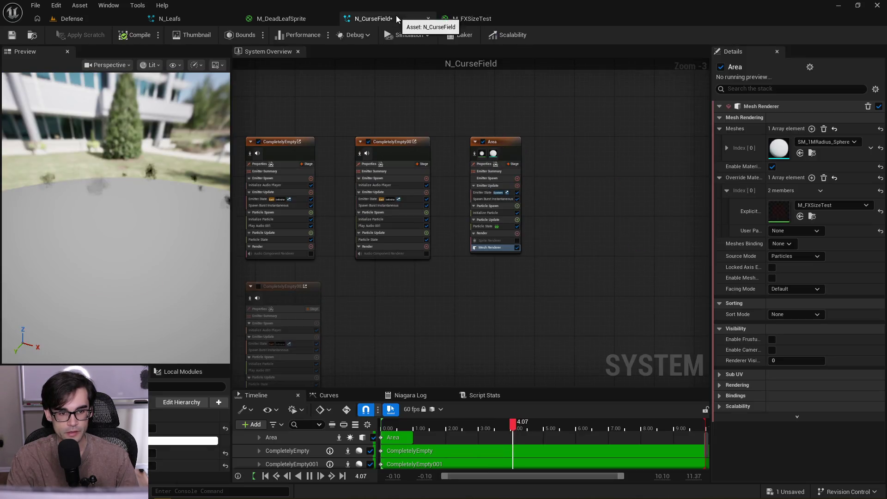
drag(162, 197, 163, 197)
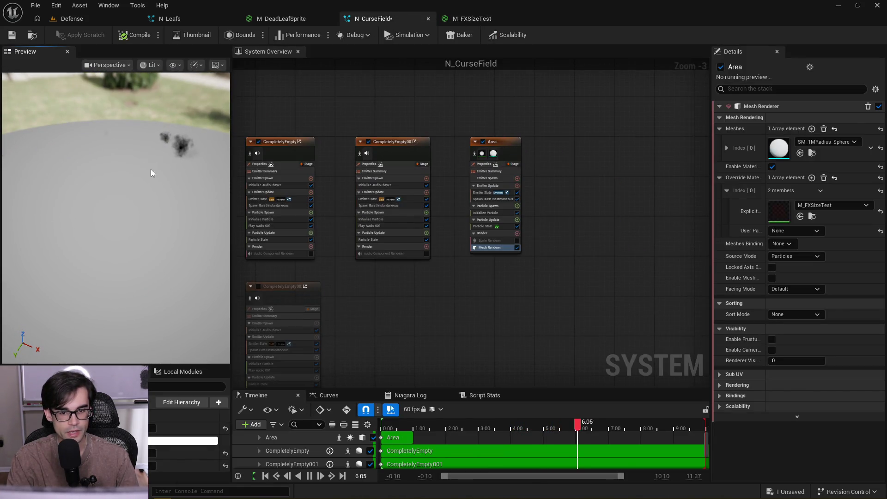
click(14, 34)
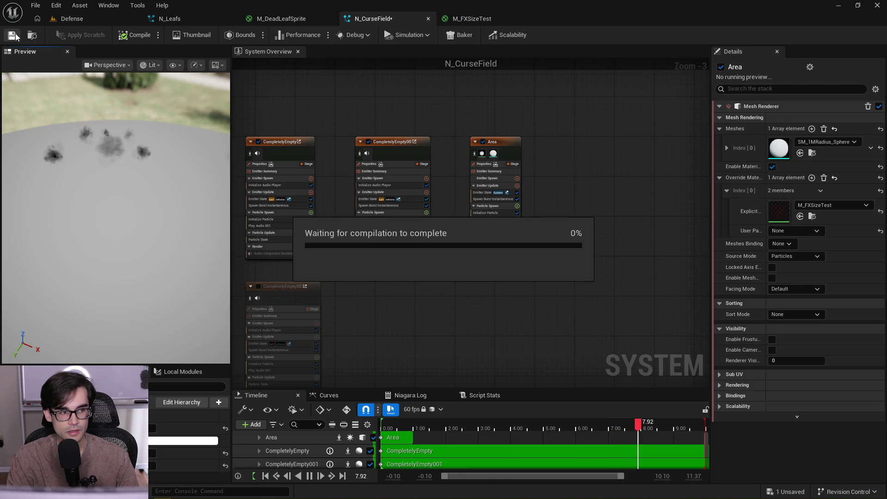
drag(149, 225, 149, 224)
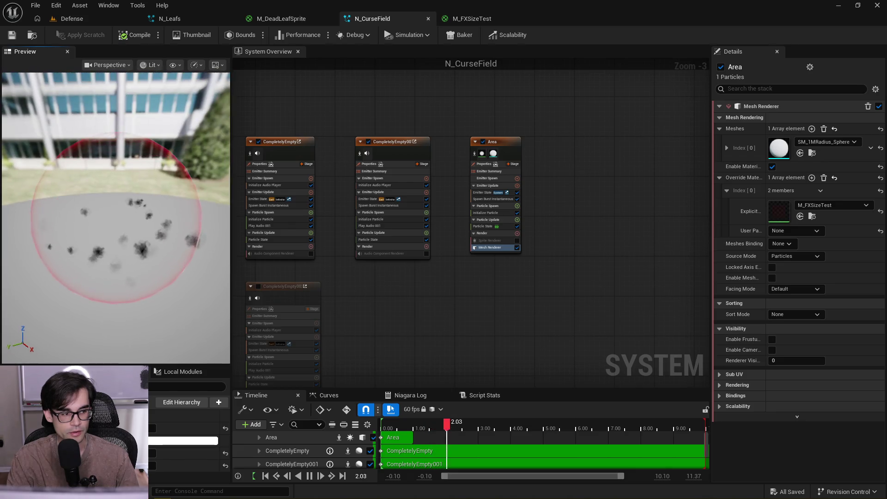
click(483, 142)
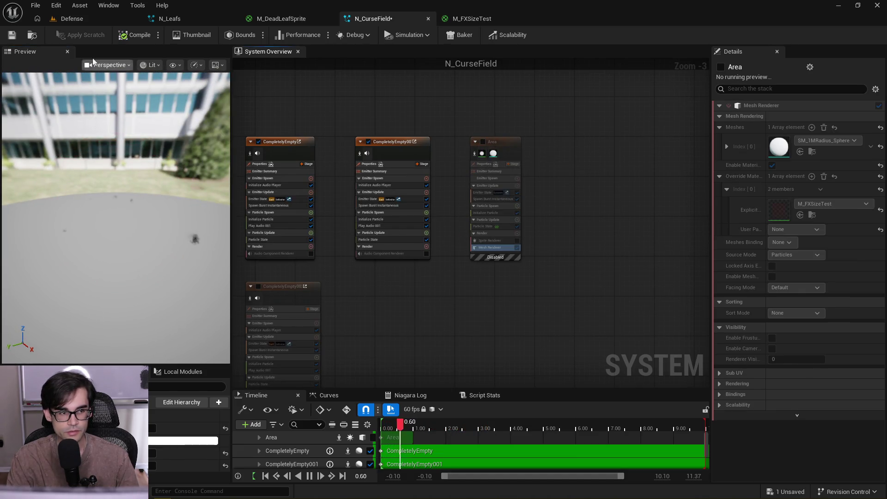
key(ctrl+s)
drag(457, 130, 532, 180)
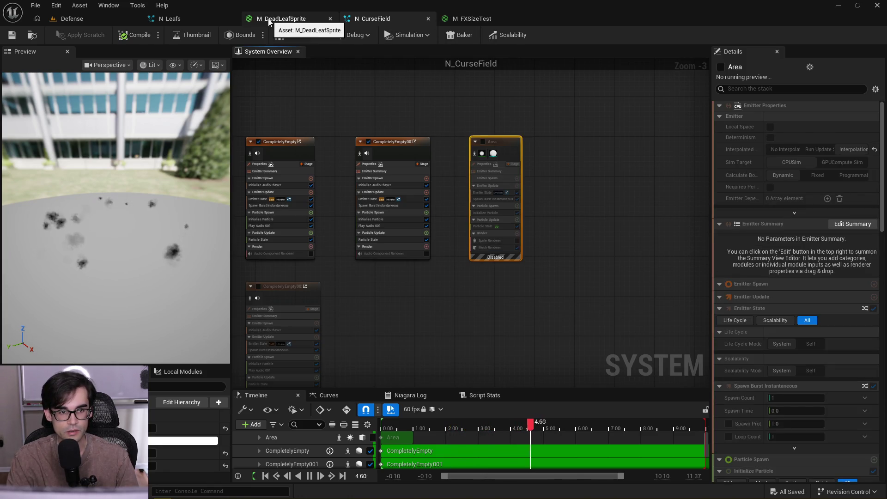
Paste the Area emitter into N_Leafs, enable it, and place it beside the other emitters
click(184, 18)
scroll(536, 169, up, 4)
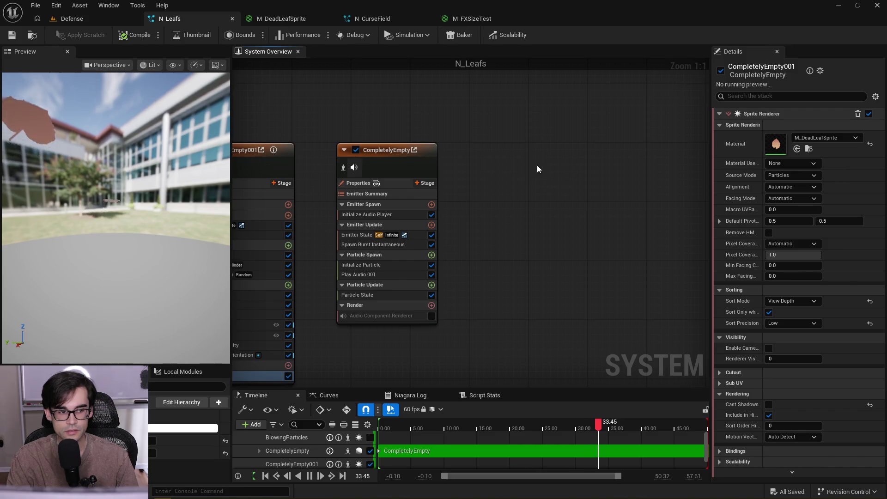
key(ctrl+v)
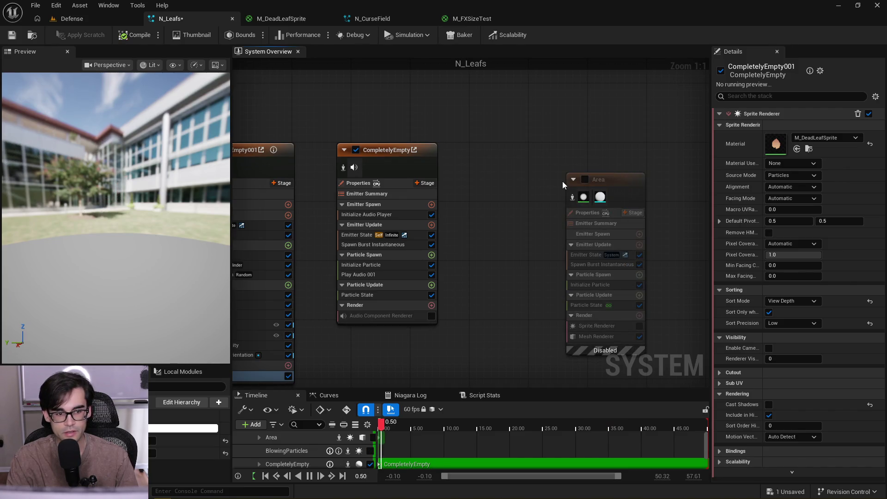
drag(597, 179, 547, 159)
scroll(591, 142, down, 2)
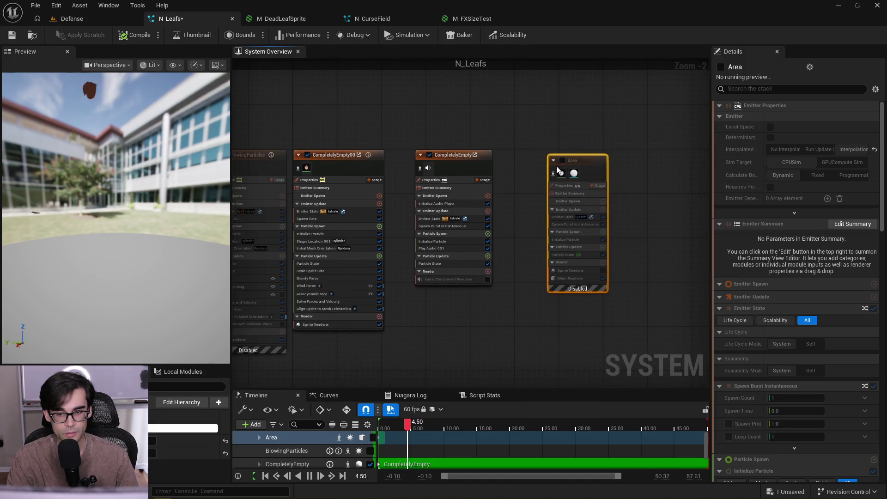
click(562, 160)
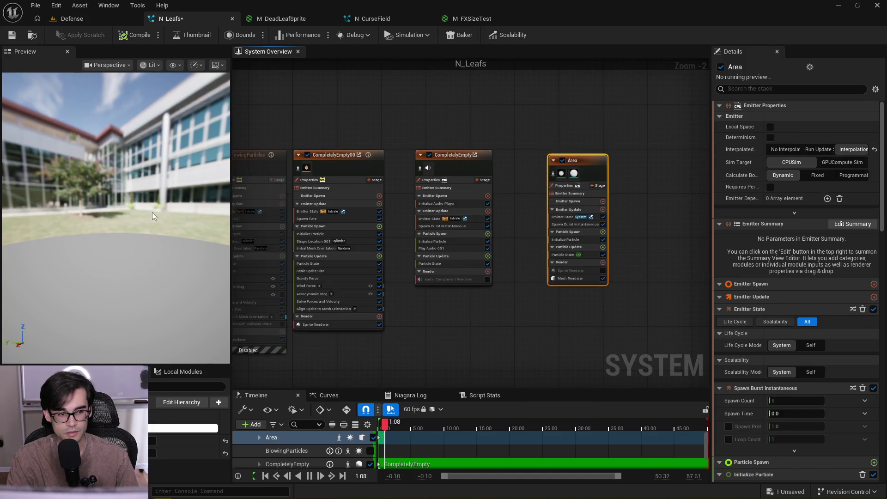
drag(143, 196, 144, 196)
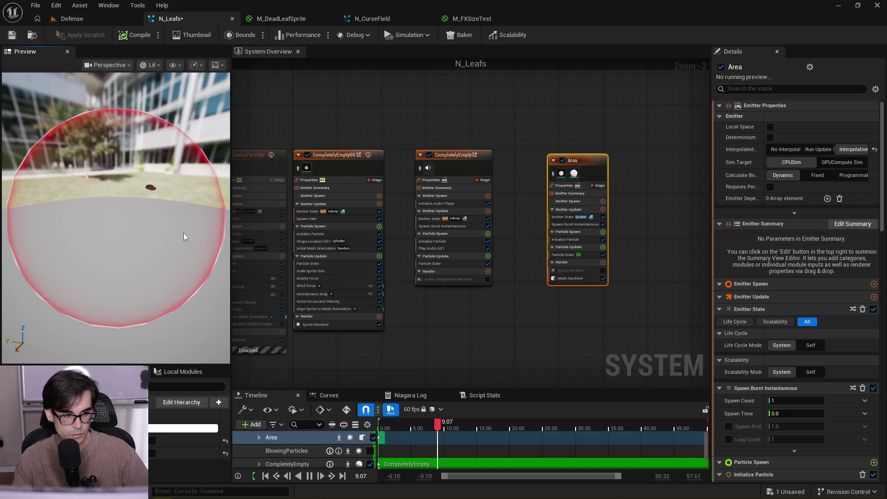
drag(183, 234, 183, 234)
drag(146, 206, 147, 248)
scroll(147, 248, up, 2)
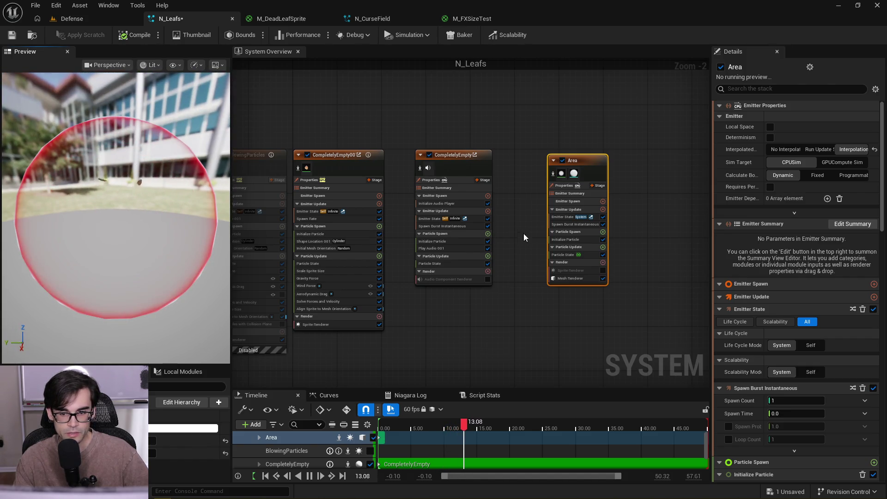
drag(592, 165, 558, 153)
key(Home)
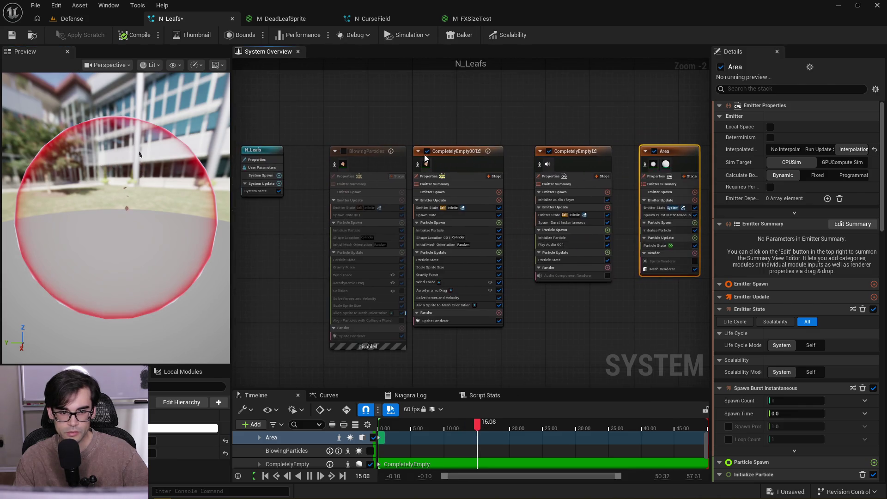
Set CompletelyEmpty001's spawn cylinder Radius A from 50 to 100
click(372, 195)
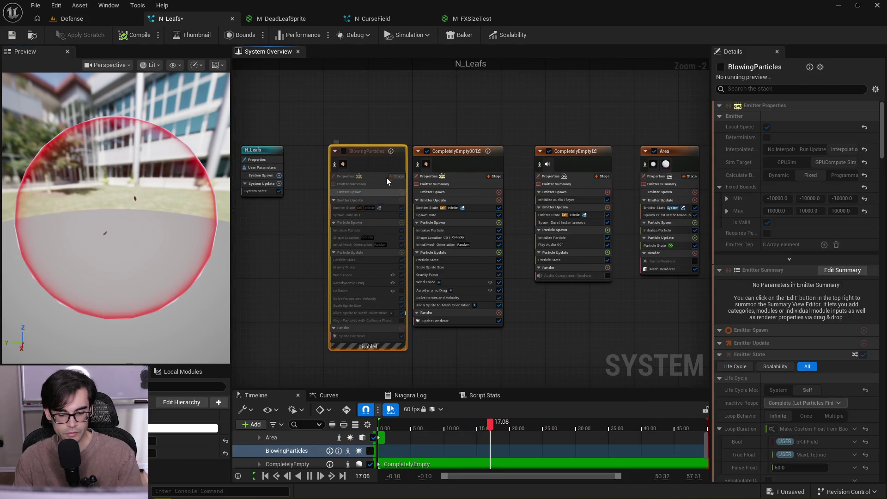
click(462, 150)
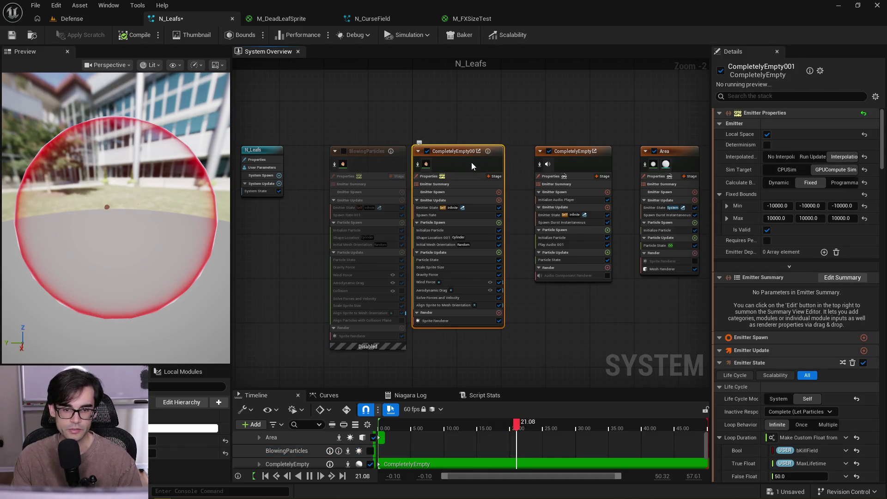
scroll(466, 231, up, 2)
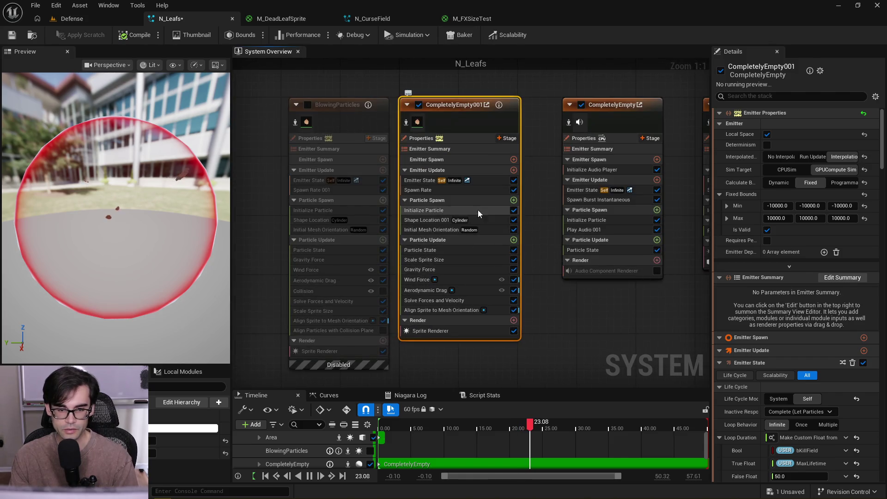
click(482, 219)
drag(116, 162, 115, 194)
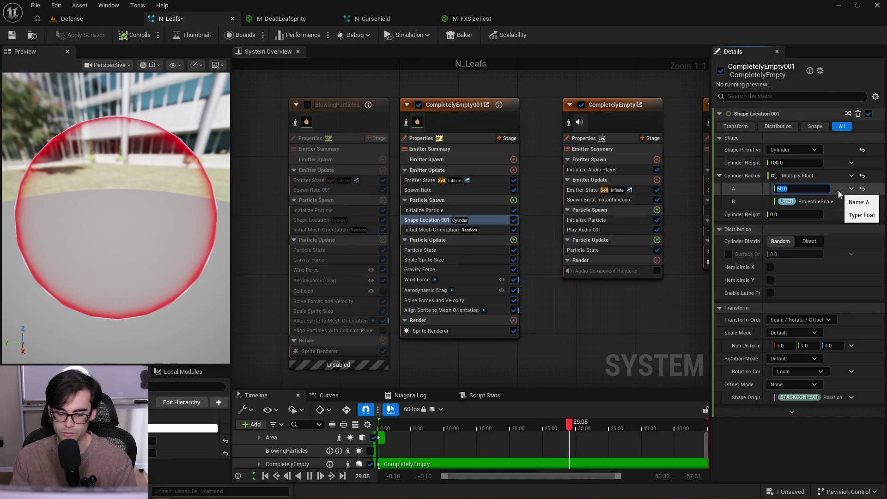
text(100)
key(Return)
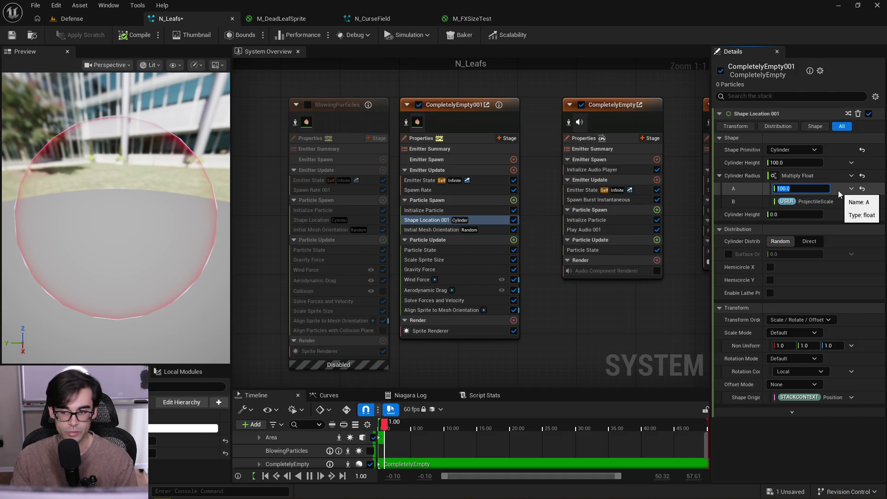
mouse_move(116, 217)
mouse_down()
mouse_move(99, 264)
mouse_move(90, 175)
mouse_move(90, 217)
mouse_up()
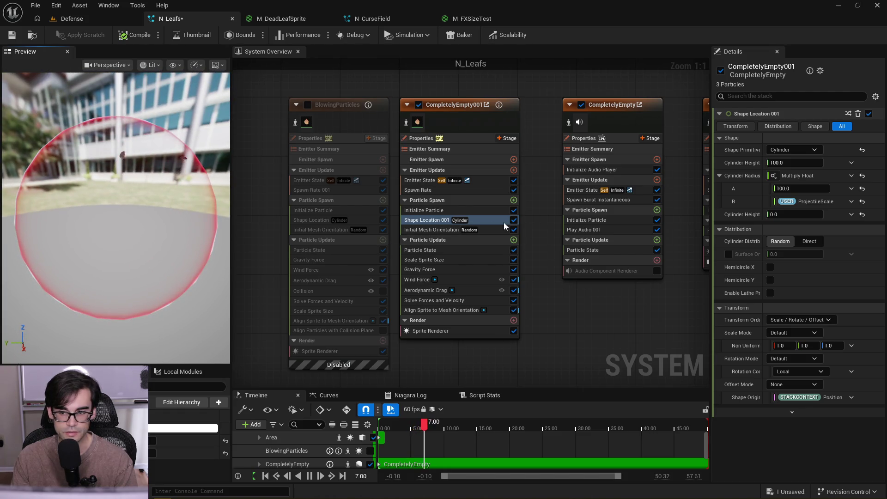
Set the leaf emitter's Spawn Rate multiplier A to 0.01
click(467, 191)
click(813, 152)
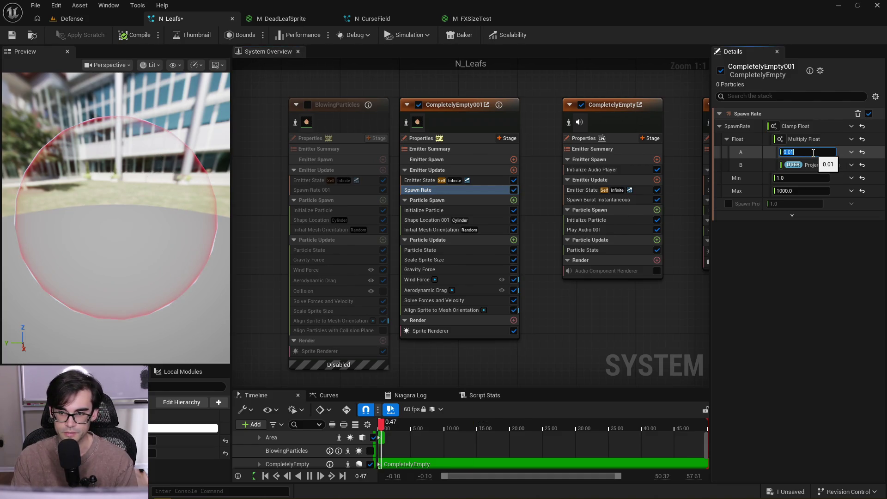
text(0.01)
mouse_move(184, 252)
mouse_down()
mouse_move(198, 240)
mouse_move(202, 270)
mouse_move(240, 272)
mouse_move(240, 245)
mouse_move(240, 282)
mouse_move(240, 258)
mouse_move(240, 273)
mouse_move(250, 263)
mouse_up()
drag(115, 217, 116, 197)
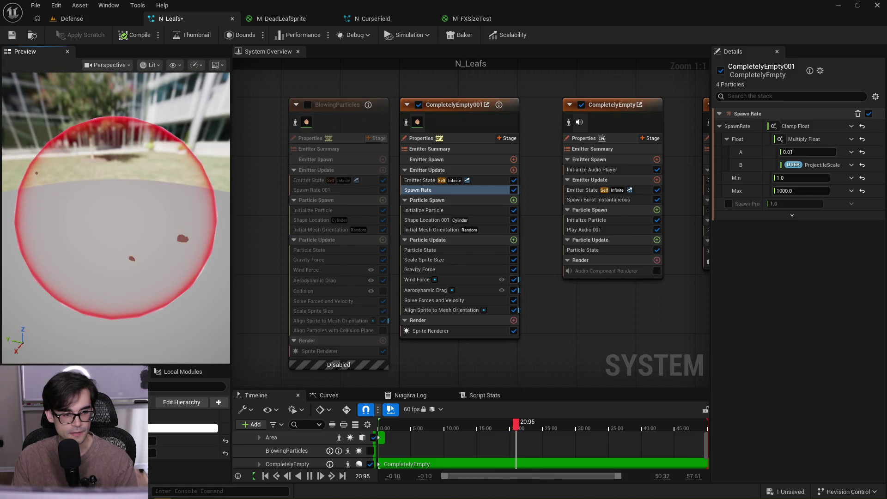
Set Shape Location 001's Cylinder Radius multiplier A to 80
click(482, 219)
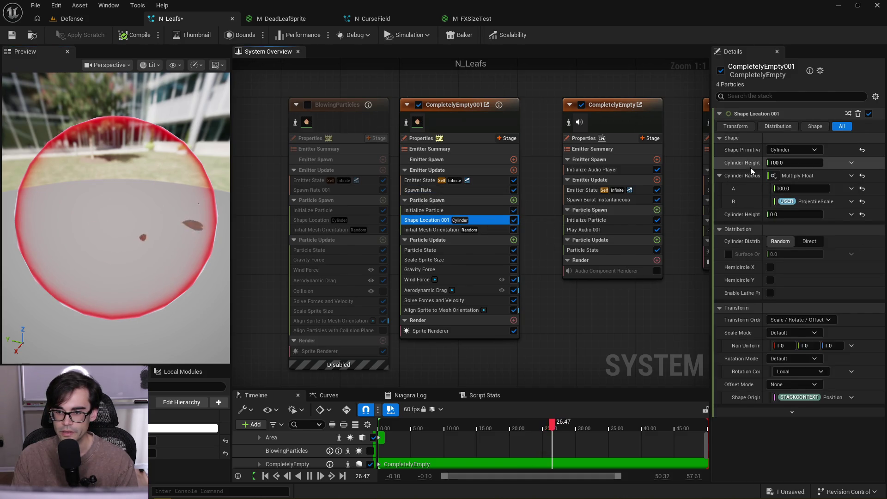
click(818, 189)
text(80)
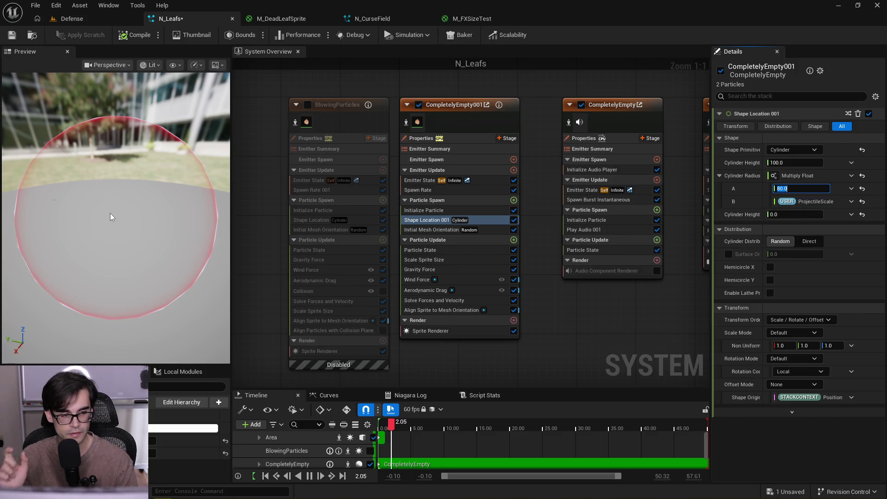
mouse_move(110, 213)
mouse_down()
mouse_move(110, 268)
mouse_move(54, 108)
mouse_up()
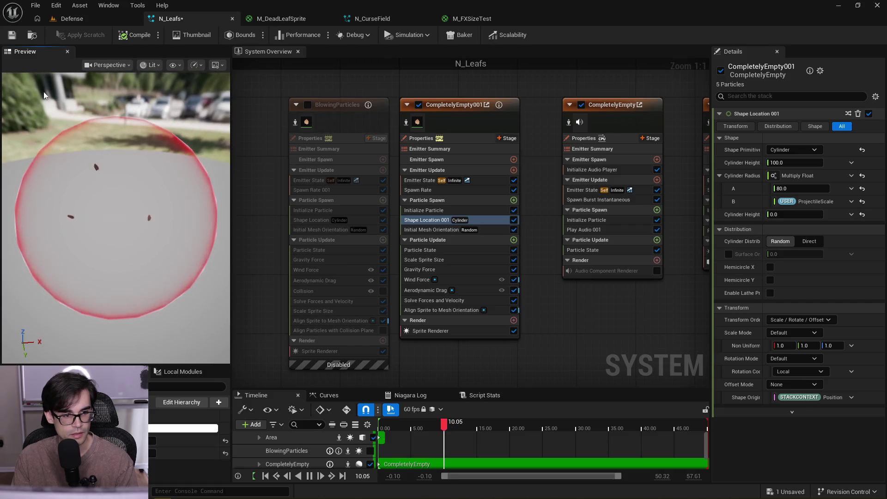
Save the N_Leafs system and check the leaf spread around the red ring from above
click(10, 37)
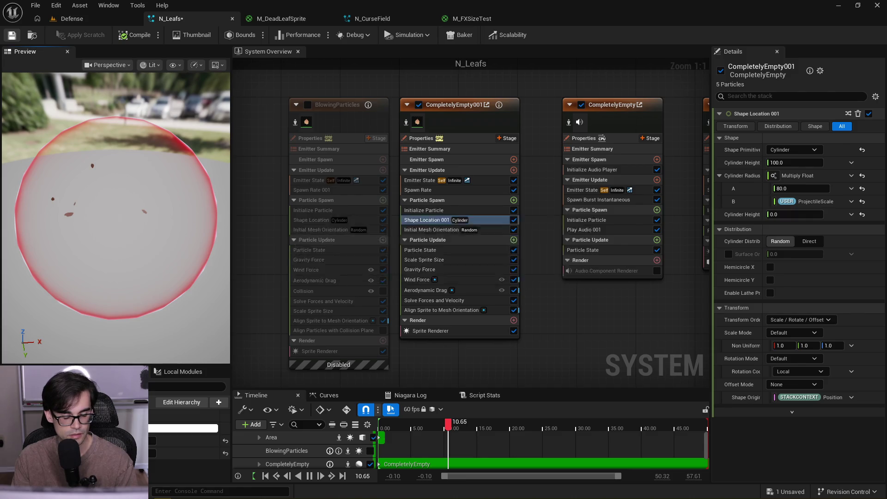
text(1)
key(Return)
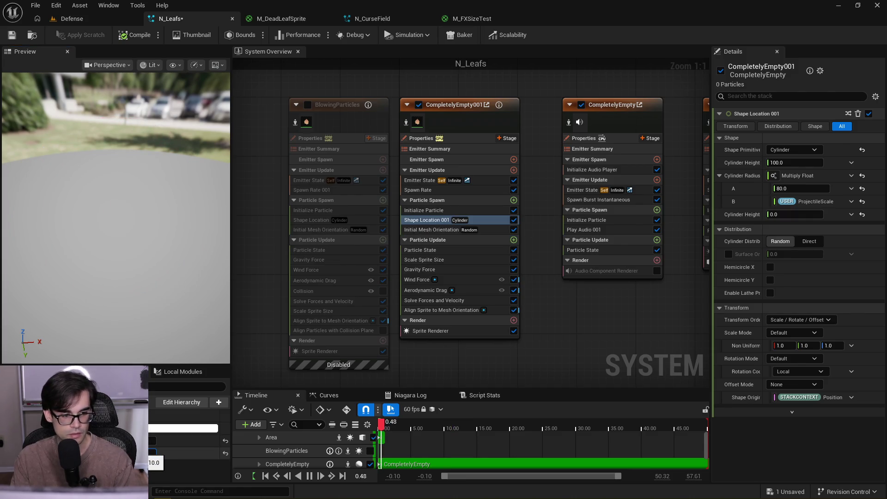
mouse_move(96, 223)
mouse_down()
mouse_move(97, 250)
mouse_move(130, 208)
mouse_up()
drag(130, 248, 131, 288)
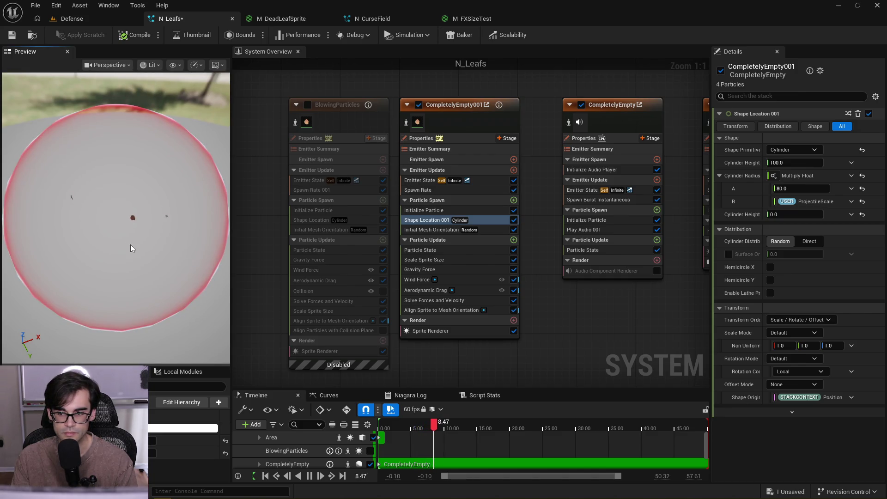
drag(130, 249, 130, 203)
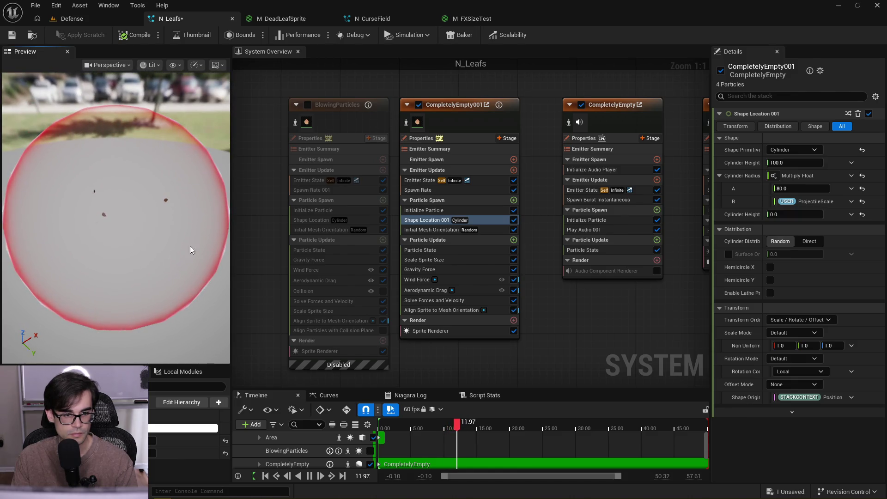
click(442, 191)
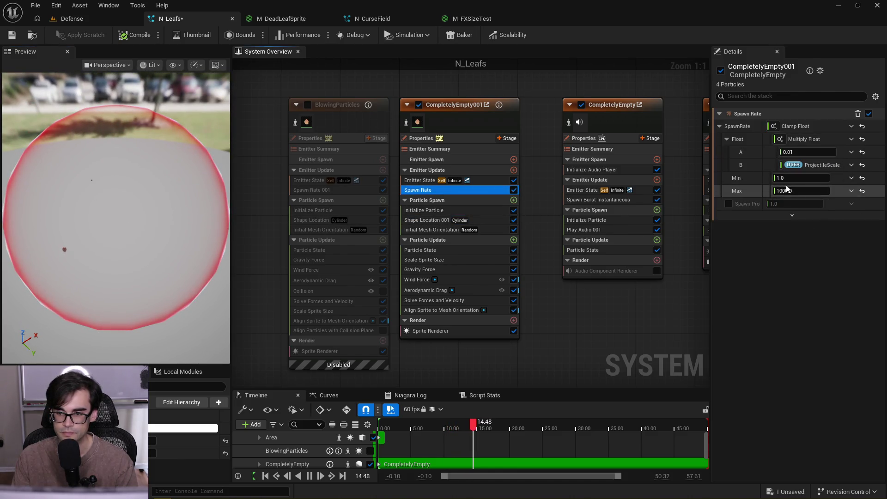
click(795, 151)
Try Spawn Rate multiplier A values 0.1 and 1, settling on 0.5
text(0.1)
key(Return)
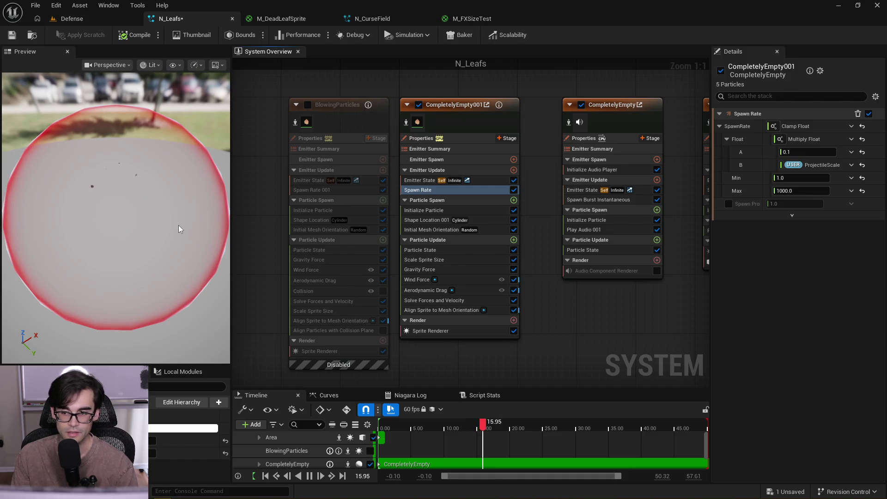
click(810, 154)
text(1)
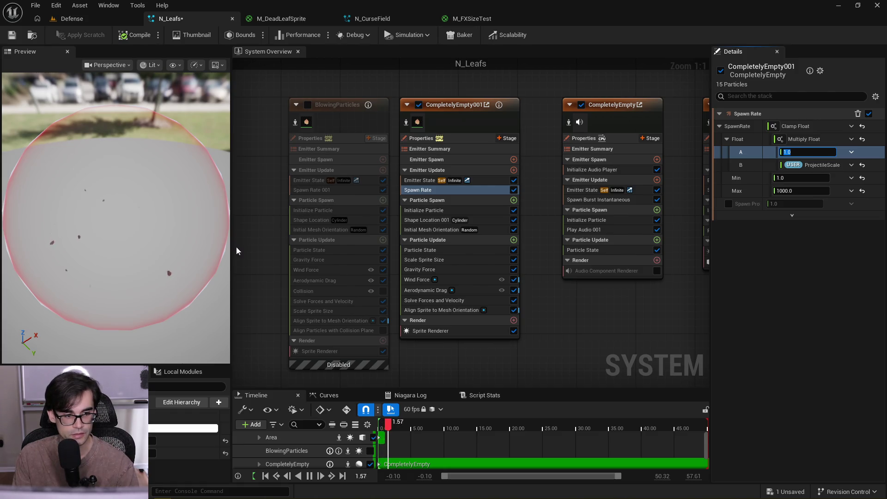
mouse_move(172, 272)
mouse_down()
mouse_move(172, 295)
mouse_move(173, 270)
mouse_up()
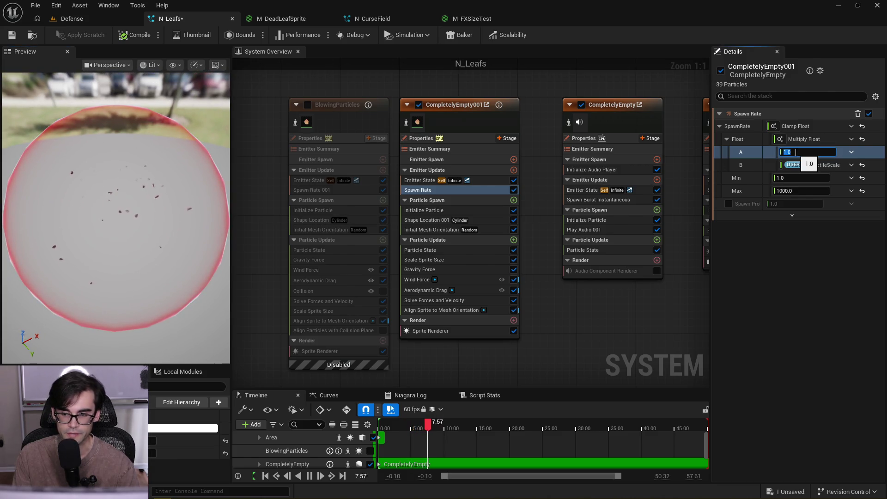
text(0.5)
key(Return)
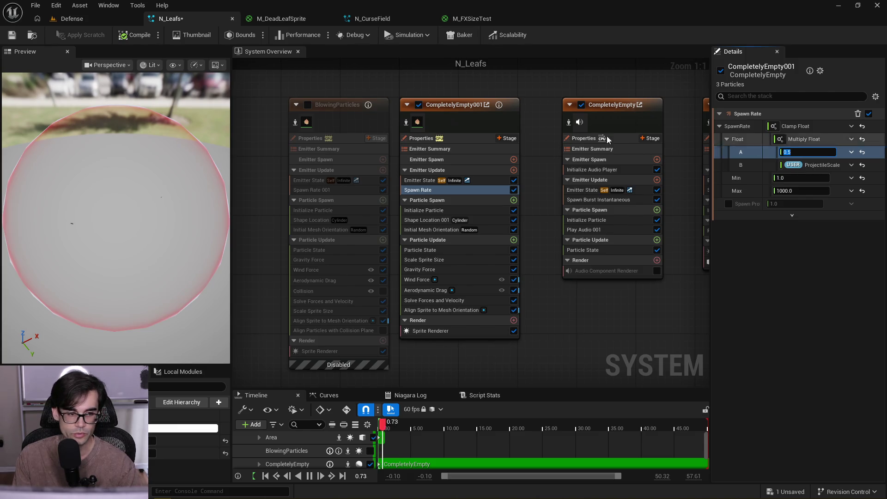
Check the denser leaves against the buildings and save N_Leafs
mouse_move(162, 278)
mouse_down()
mouse_move(163, 261)
mouse_move(162, 300)
mouse_up()
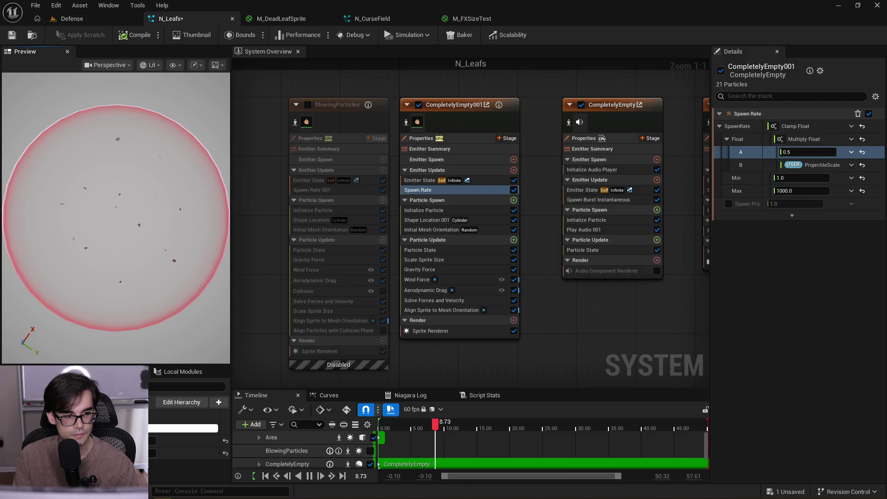
mouse_move(163, 300)
mouse_down()
mouse_move(162, 261)
mouse_move(163, 300)
mouse_up()
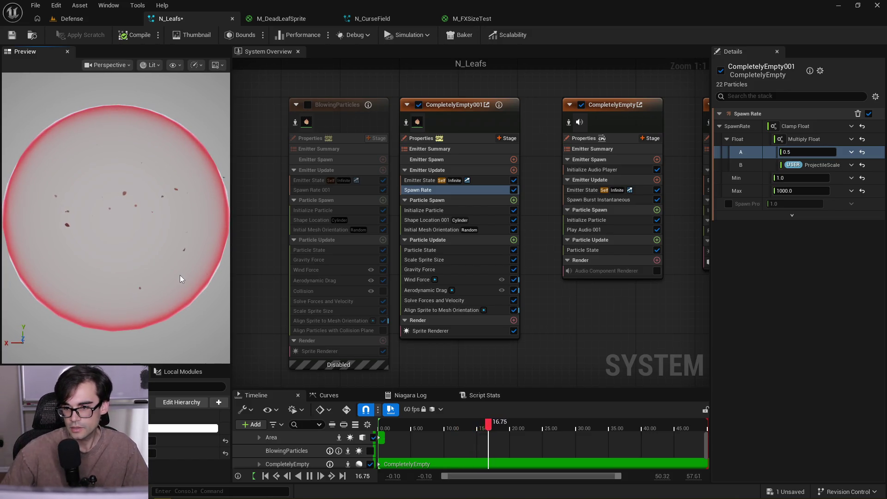
mouse_move(140, 278)
mouse_down()
mouse_move(140, 240)
mouse_move(120, 240)
mouse_up()
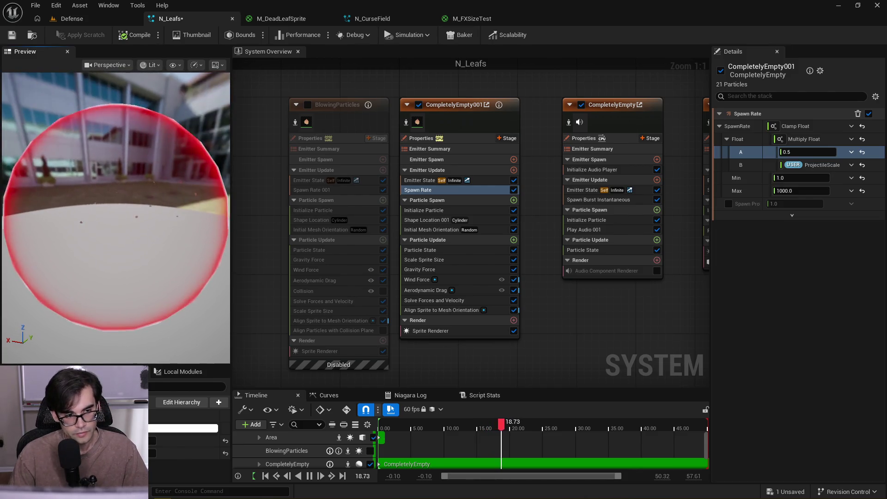
click(18, 35)
Pan the system graph to bring the Area emitter into view
drag(139, 147, 164, 171)
scroll(164, 170, down, 2)
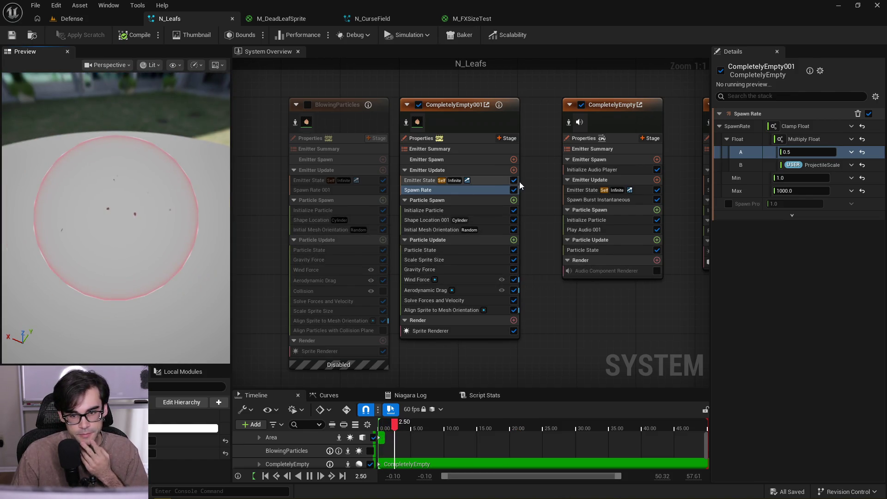
drag(617, 290, 453, 315)
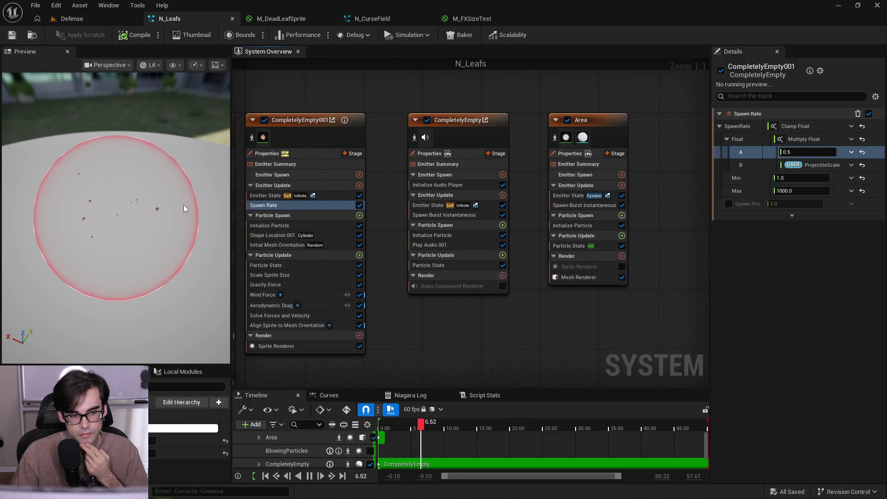
Set the Area emitter to manage its own life cycle with the Complete inactive response
click(595, 120)
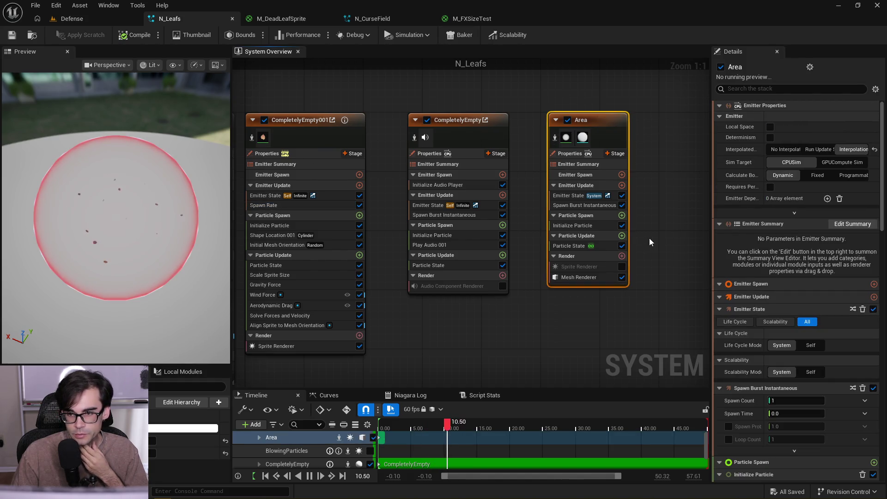
mouse_move(173, 232)
mouse_down()
mouse_move(175, 240)
mouse_move(148, 208)
mouse_up()
scroll(148, 225, up, 3)
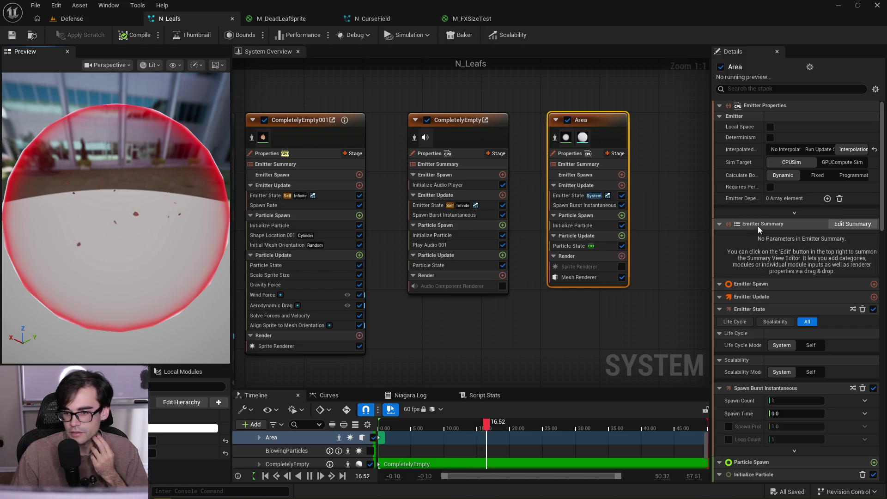
click(812, 344)
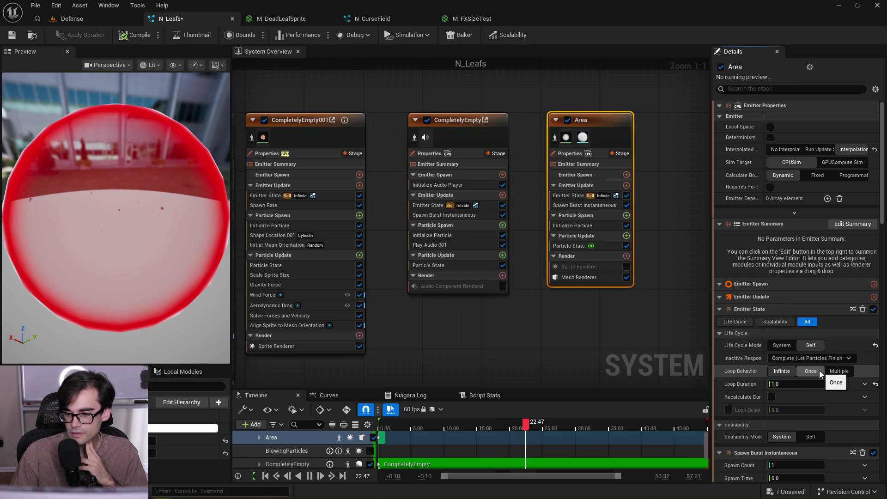
click(812, 358)
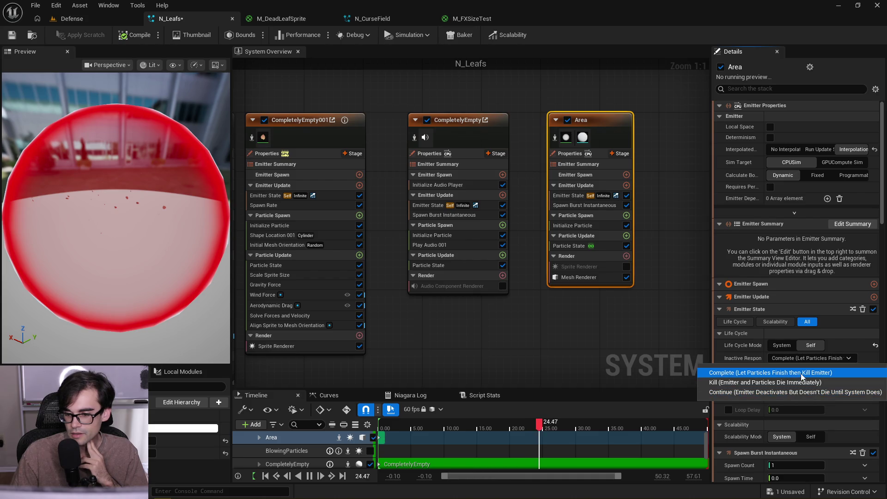
click(801, 373)
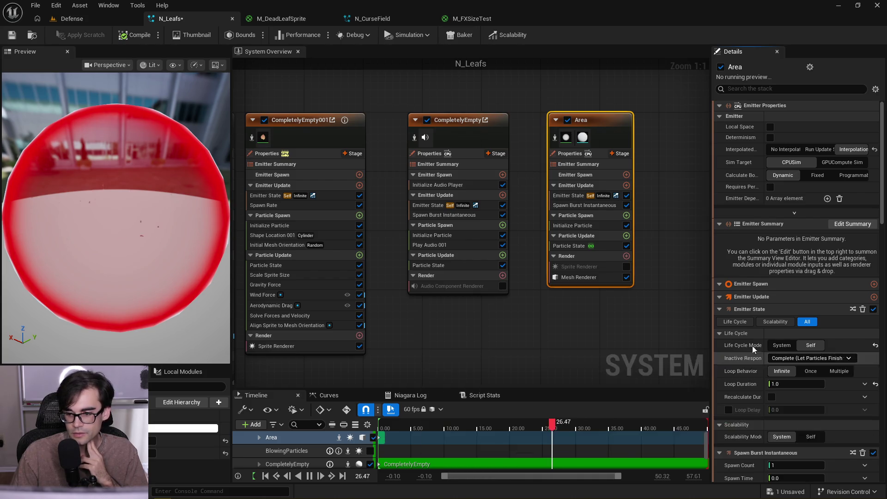
Make the Area emitter play only once and save N_Leafs
drag(175, 224, 156, 212)
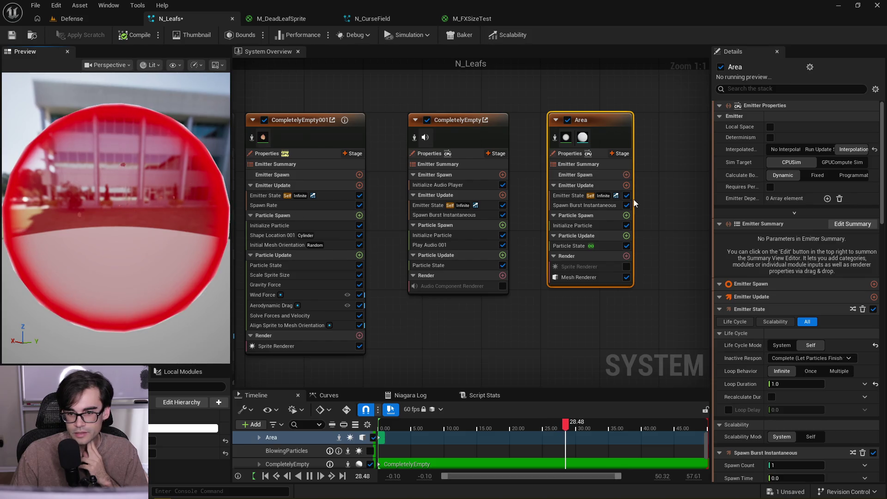
click(593, 206)
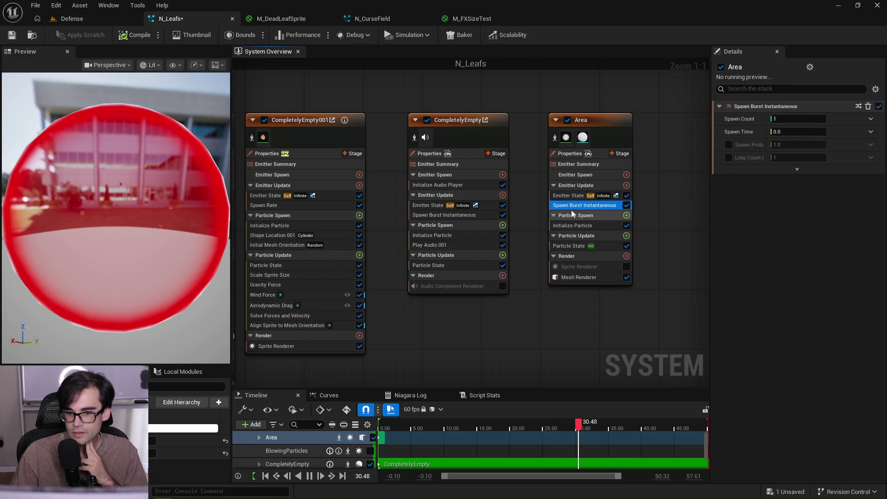
click(559, 197)
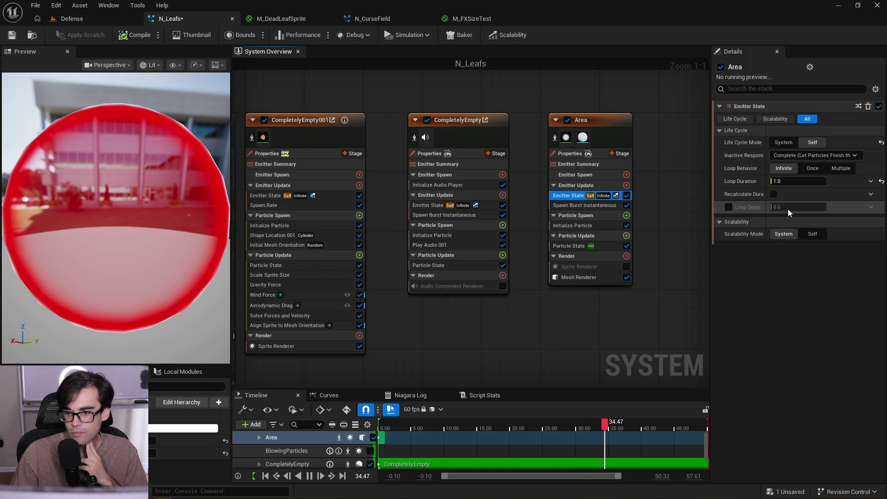
click(814, 169)
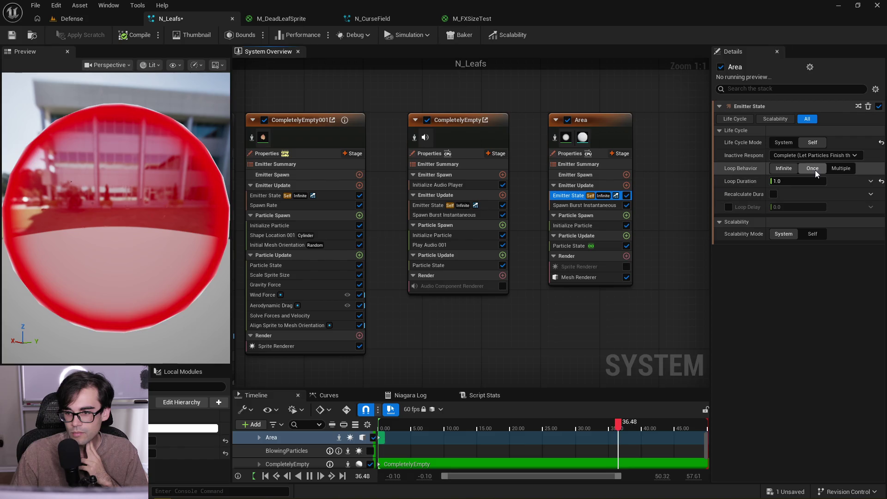
drag(150, 242, 198, 250)
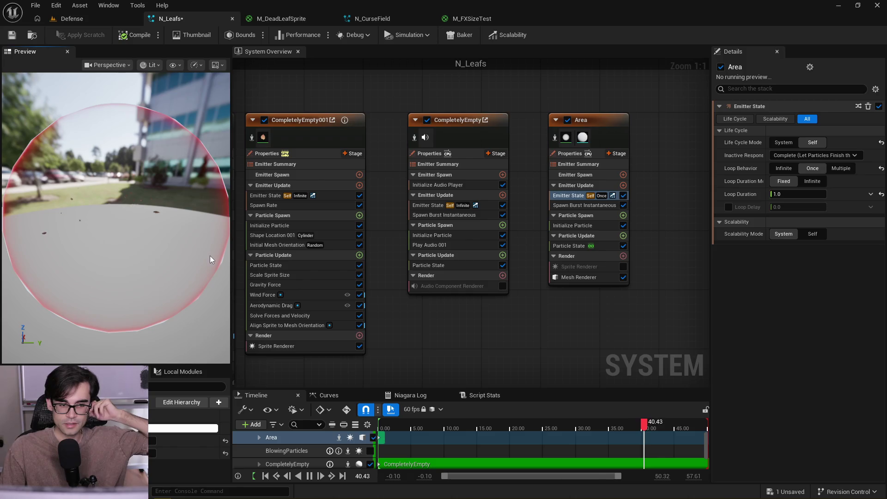
mouse_move(210, 259)
mouse_down()
mouse_move(152, 259)
mouse_move(130, 222)
mouse_move(125, 251)
mouse_move(128, 229)
mouse_up()
click(11, 34)
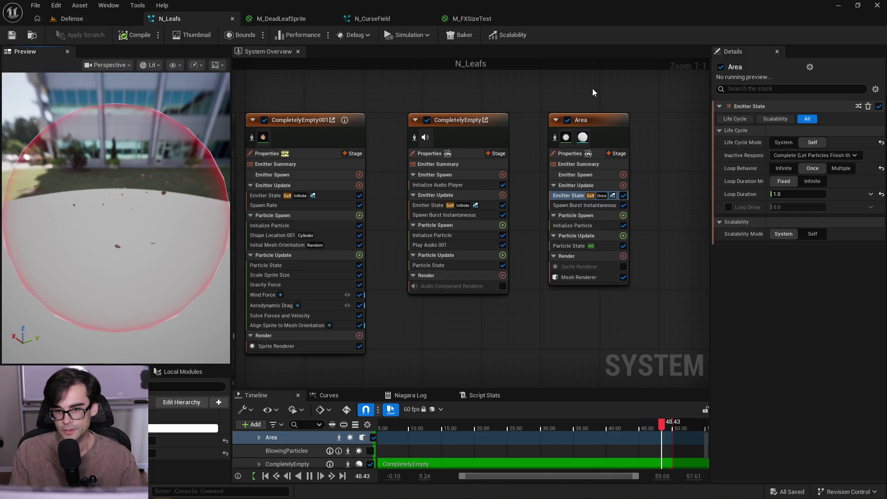
Disable the Area emitter in N_Leafs
click(567, 120)
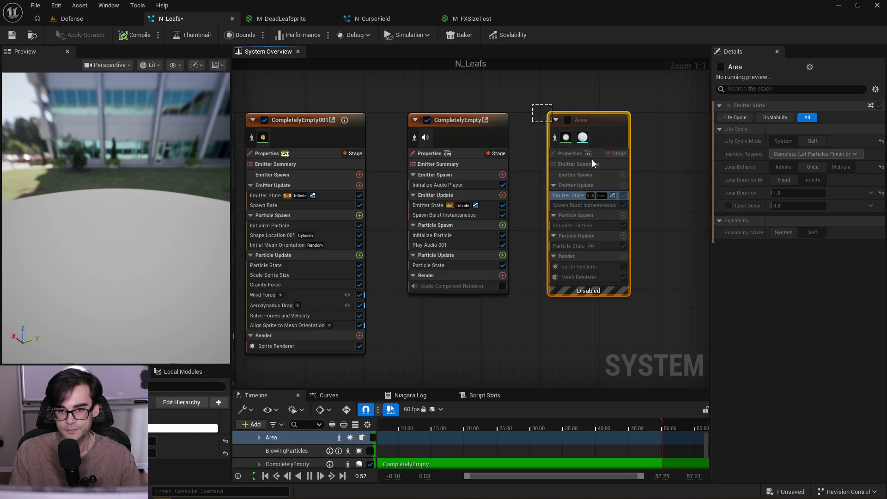
click(580, 149)
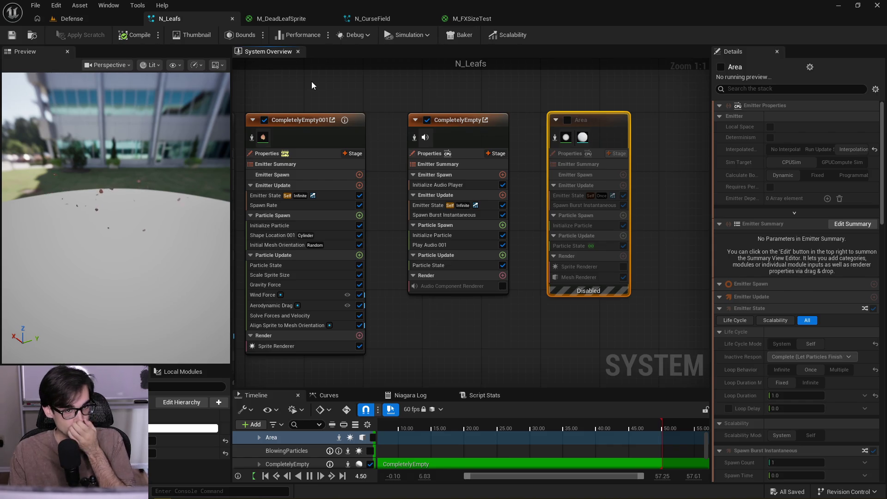
click(72, 18)
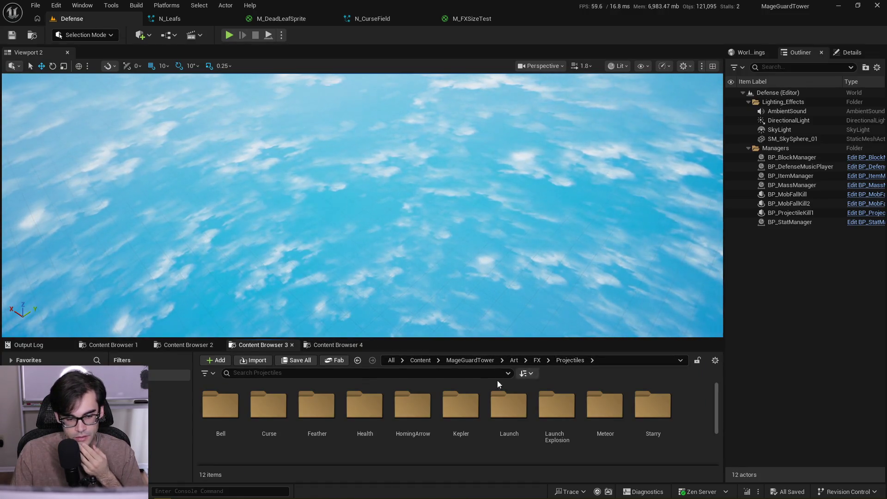
Open the Health folder and launch N_HealthMove in the Niagara editor
double_click(379, 414)
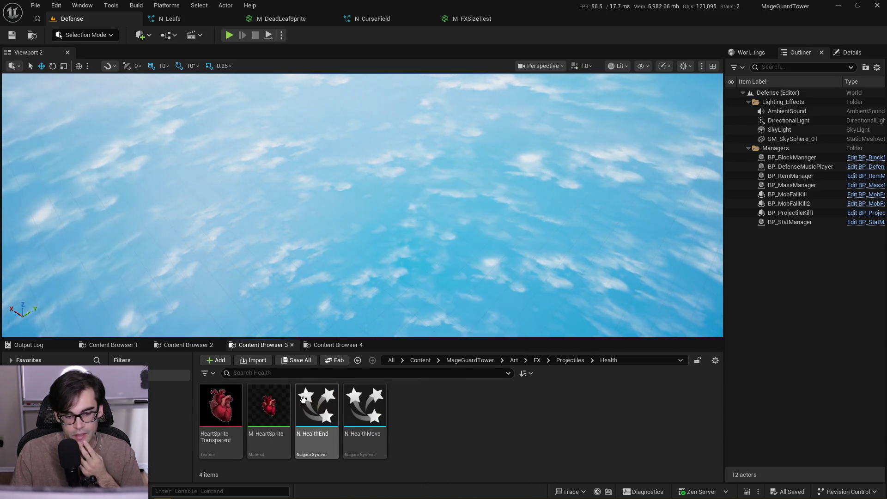
mouse_move(369, 403)
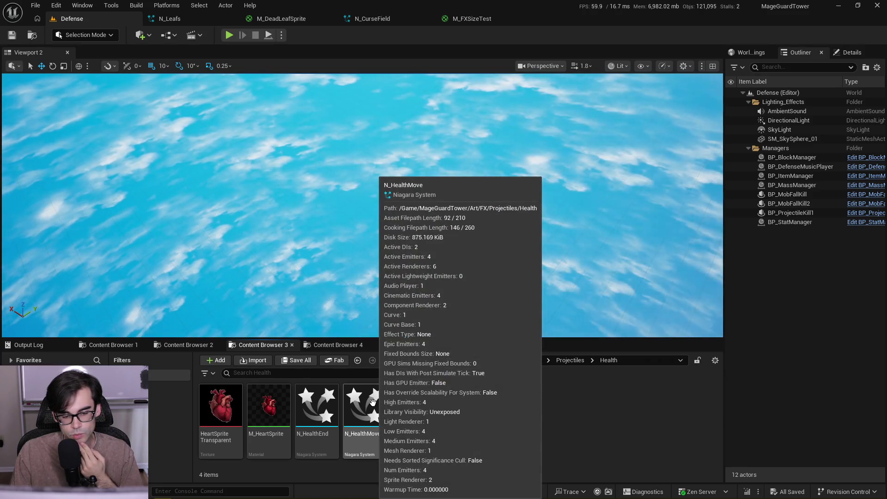
double_click(373, 403)
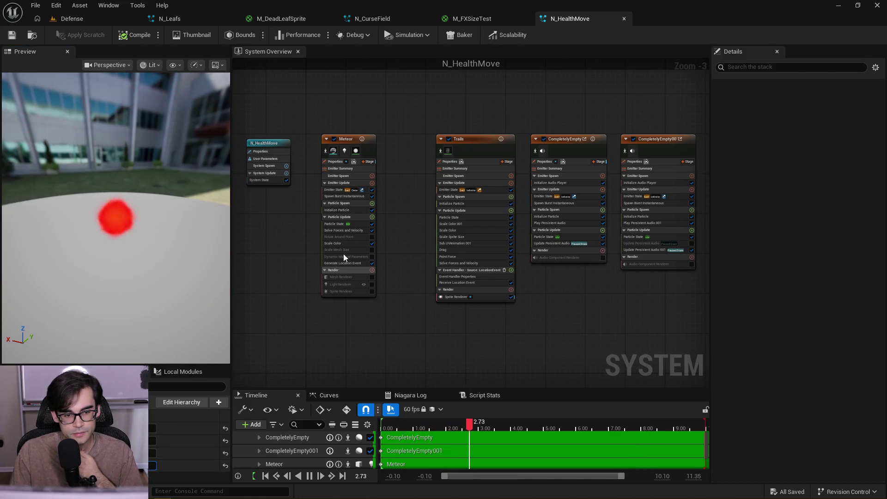
Review the Meteor emitter's modules, restart the preview, and save N_HealthMove
scroll(349, 231, up, 3)
click(367, 221)
click(372, 201)
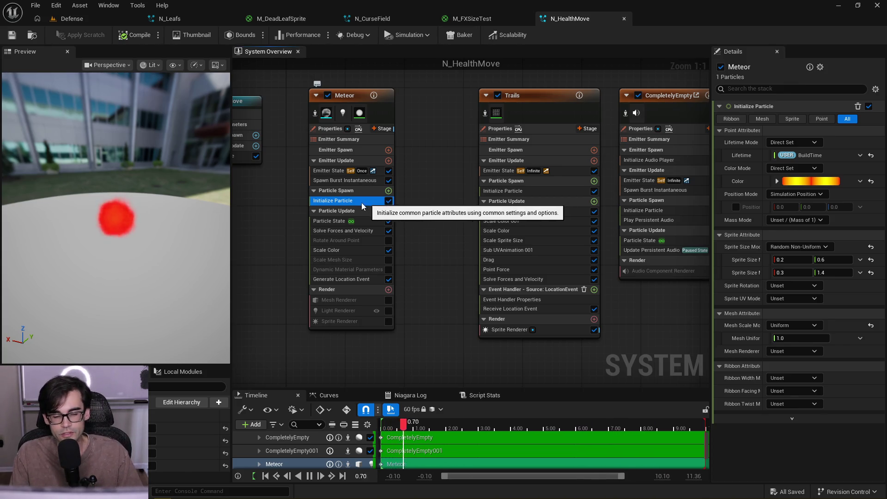
click(152, 466)
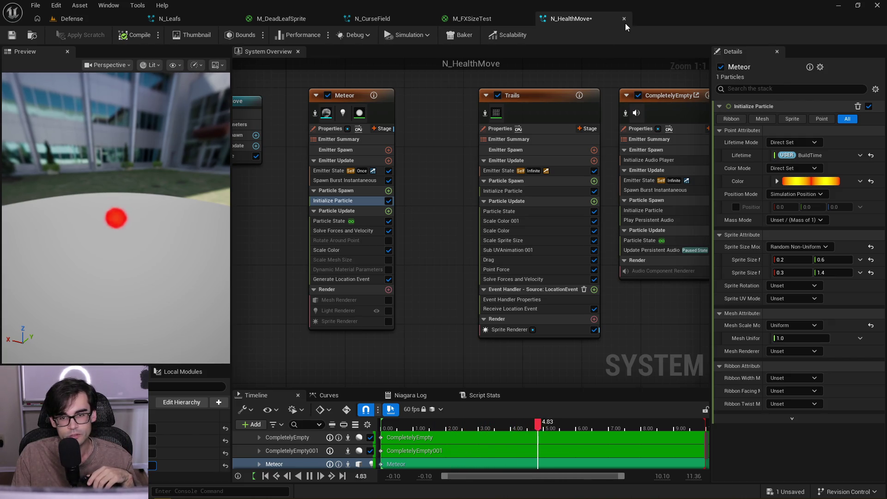
click(13, 35)
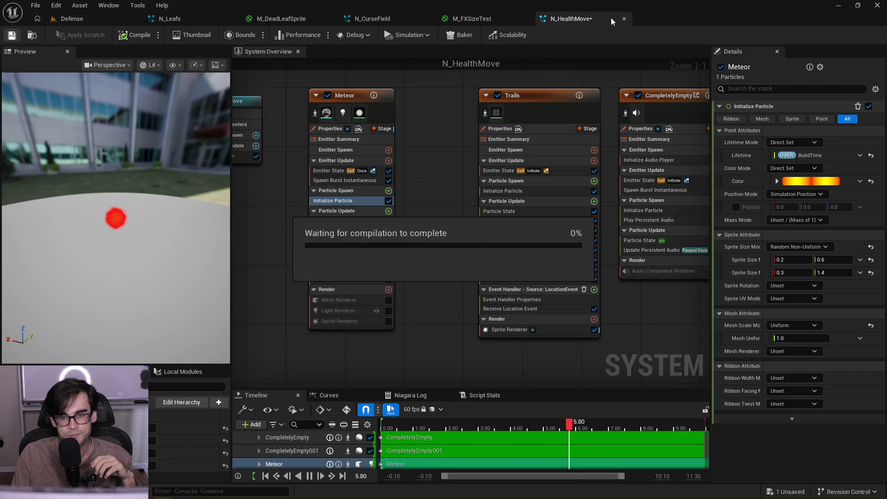
Close the N_HealthMove, M_FXSizeTest, N_CurseField and M_DeadLeafSprite editors, applying material changes
click(624, 18)
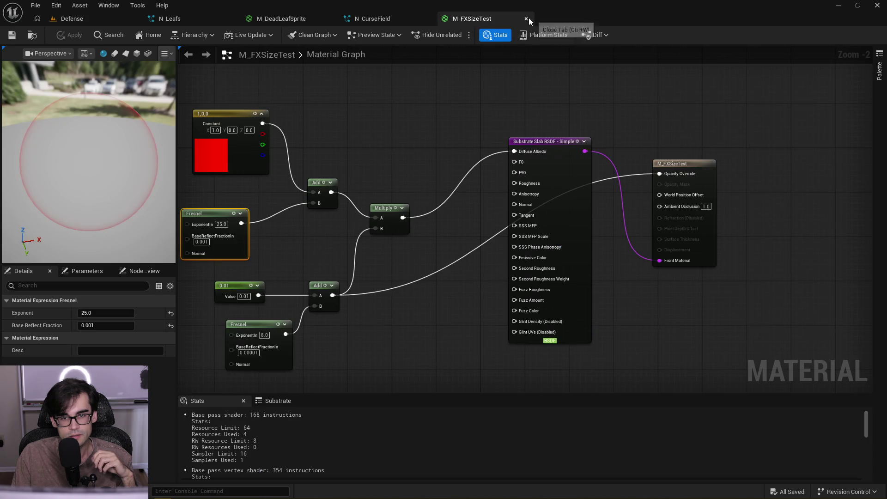
click(527, 18)
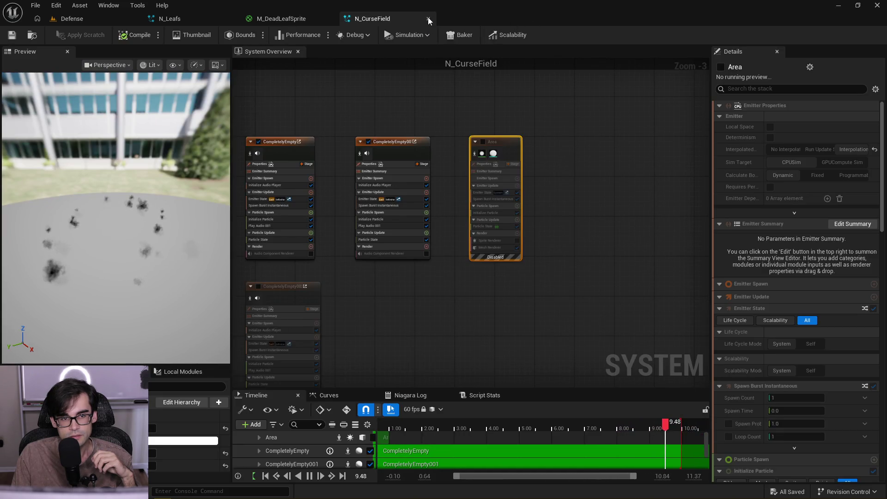
click(428, 18)
click(331, 19)
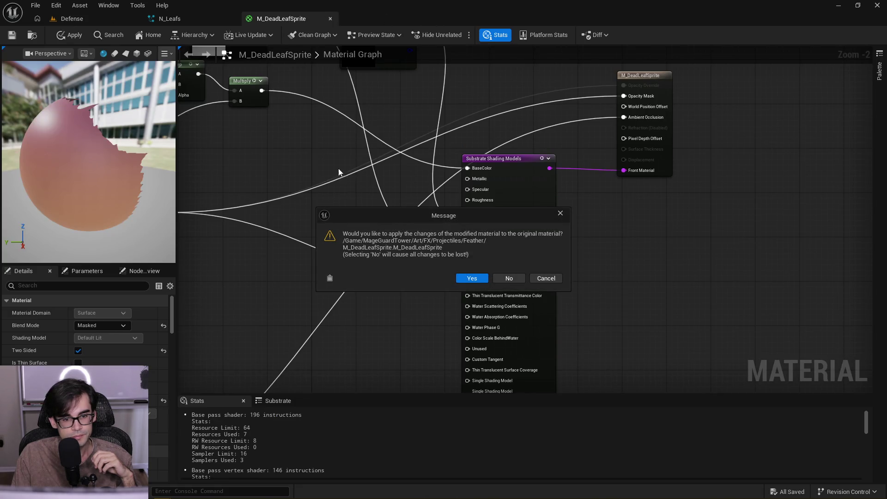
click(473, 278)
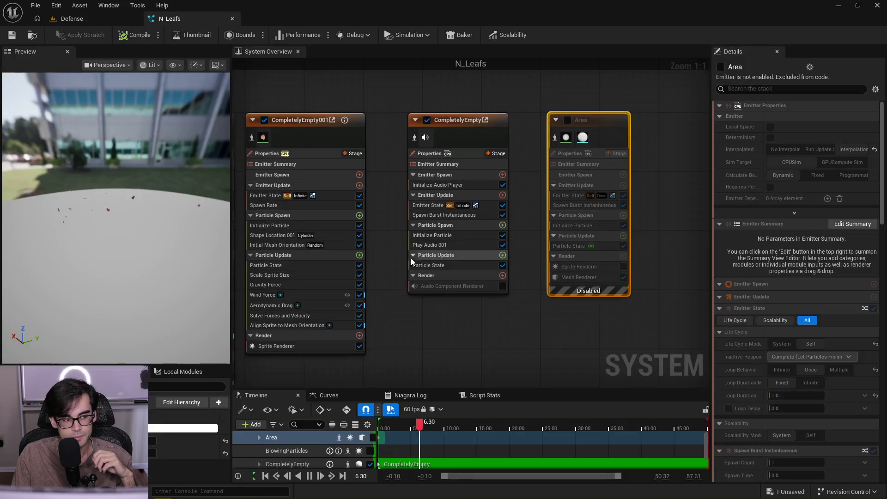
click(65, 19)
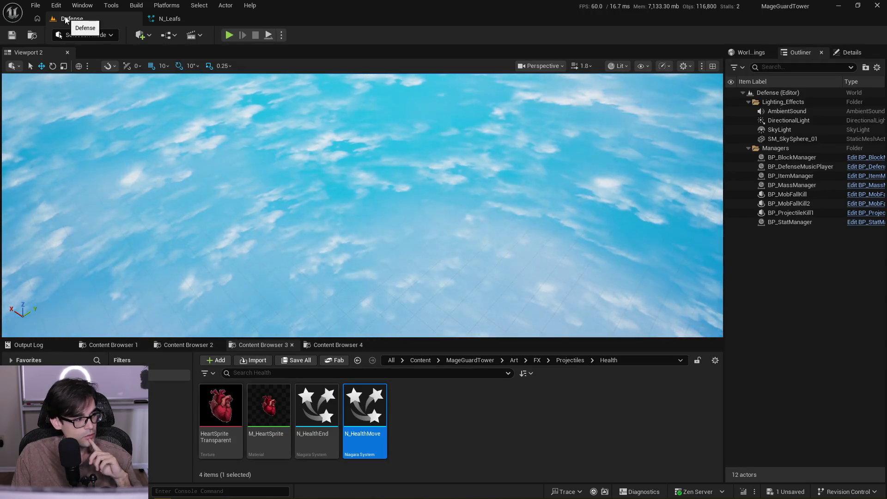
Open N_HealthEnd and view the Flames burst Spawn Count, 50 × ProjectileScale clamped 1–10
double_click(325, 400)
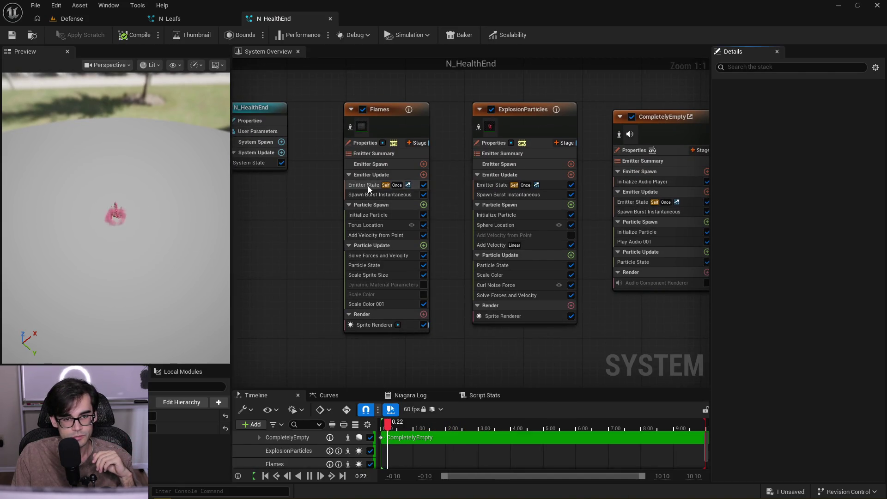
scroll(368, 185, down, 1)
click(383, 118)
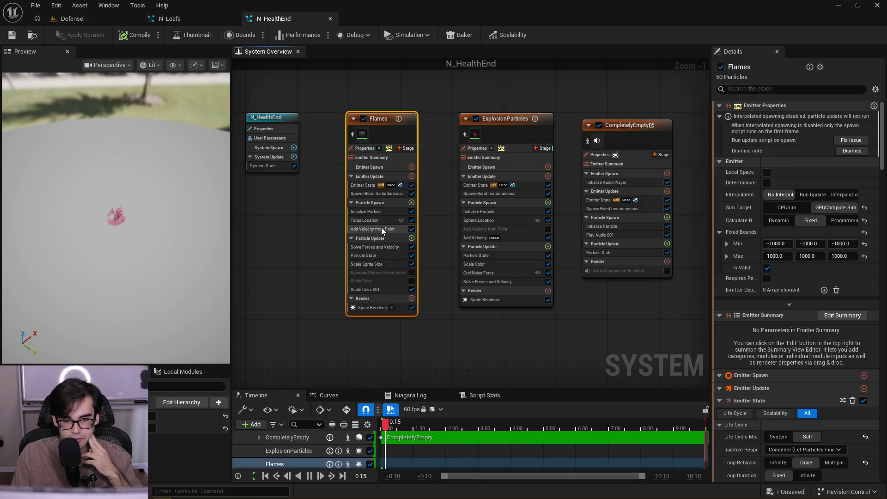
click(384, 212)
click(391, 194)
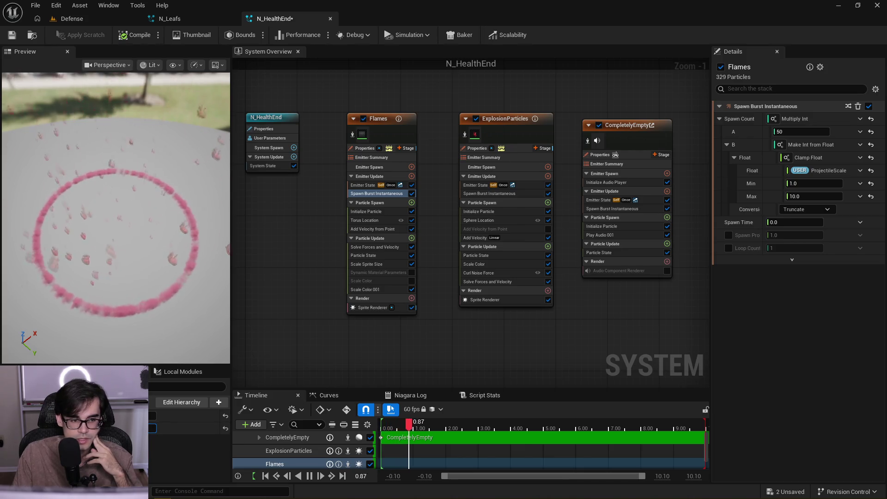
mouse_move(131, 260)
mouse_down()
mouse_move(132, 277)
mouse_move(135, 248)
mouse_up()
Paste the Area emitter into N_HealthEnd, enable it to preview the sphere rim, and save
drag(545, 158, 426, 169)
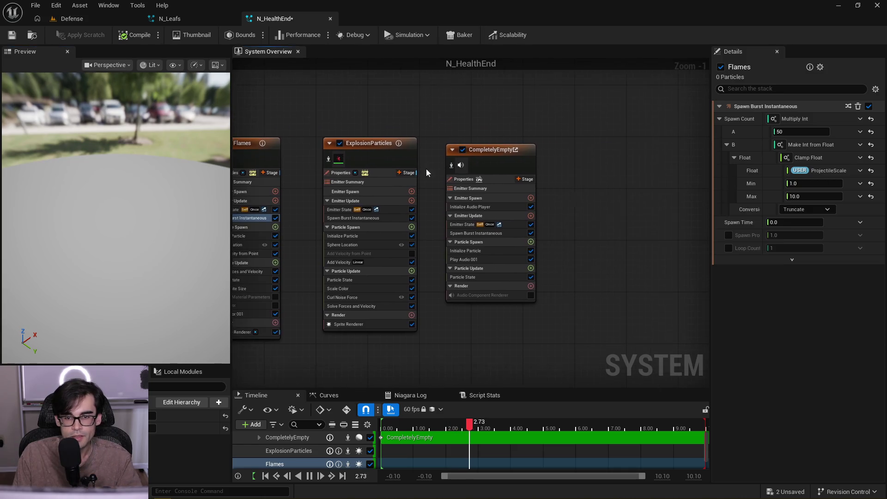
key(ctrl+v)
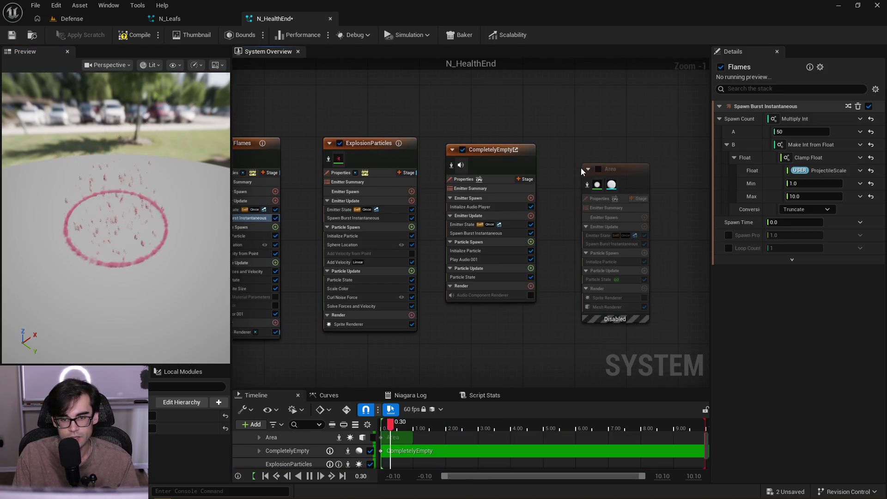
click(597, 169)
mouse_move(166, 249)
mouse_down()
mouse_move(166, 223)
mouse_move(192, 225)
mouse_up()
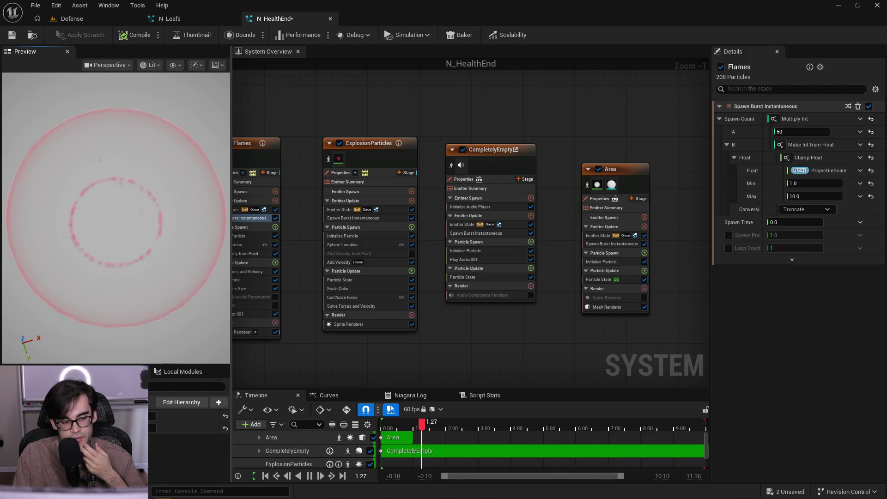
drag(193, 233, 189, 235)
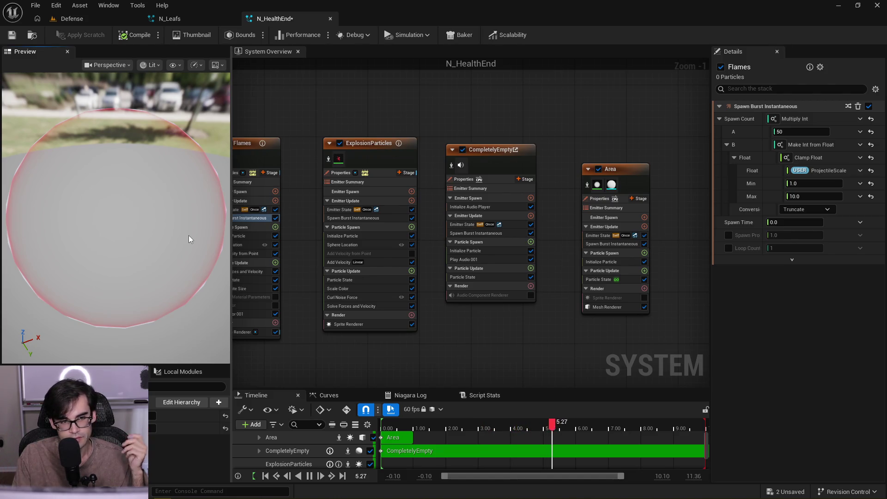
click(12, 35)
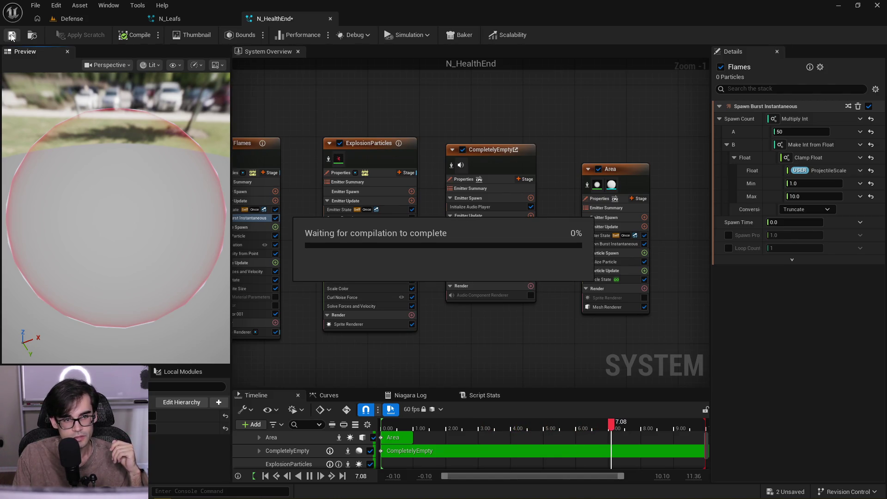
Disable the Area emitter, save N_HealthEnd, and close its editor
click(598, 168)
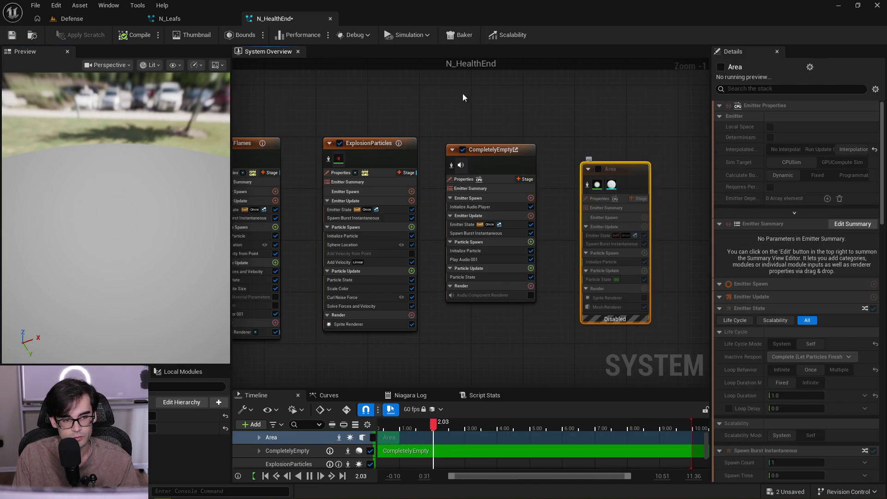
click(8, 37)
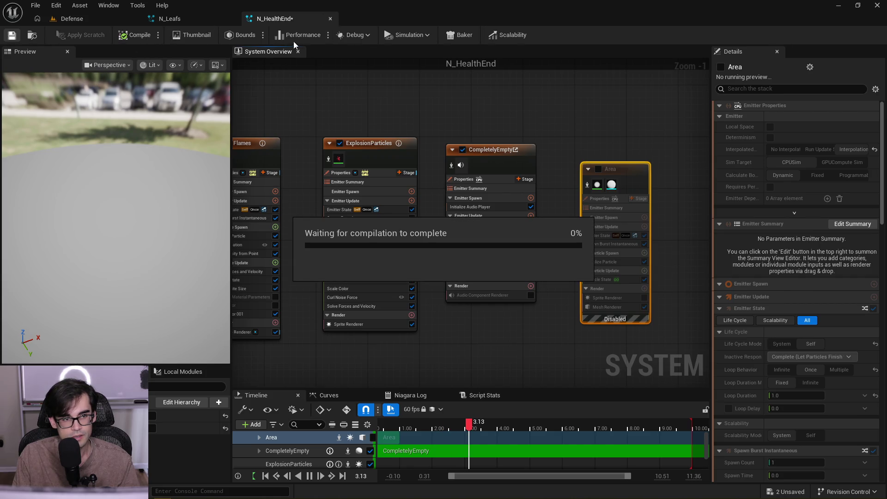
click(331, 18)
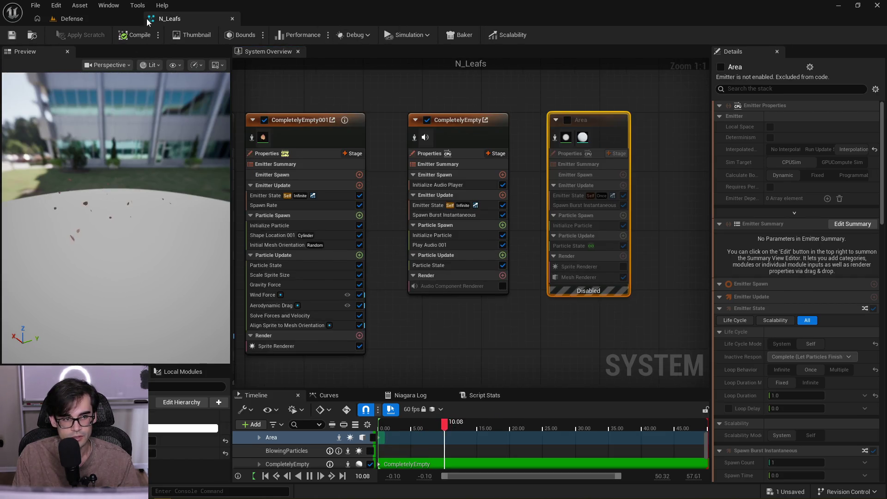
Open N_HomingEnd from the Projectiles/HomingArrow folder
click(82, 20)
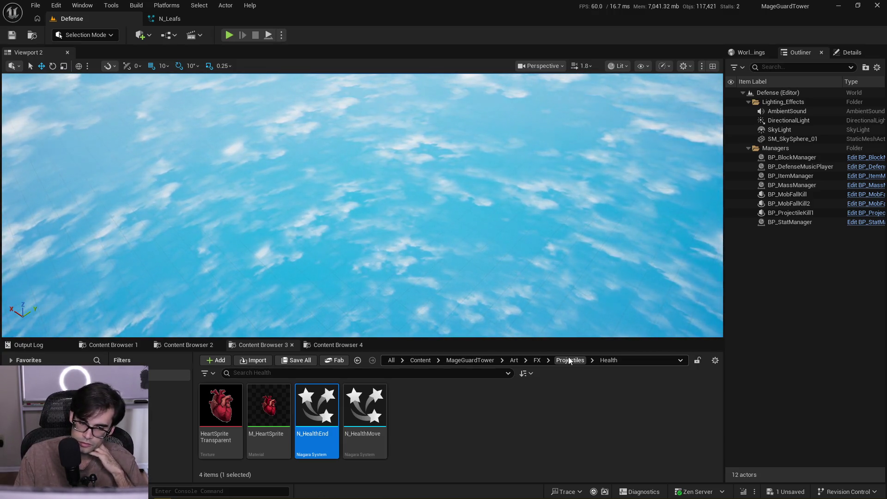
click(570, 361)
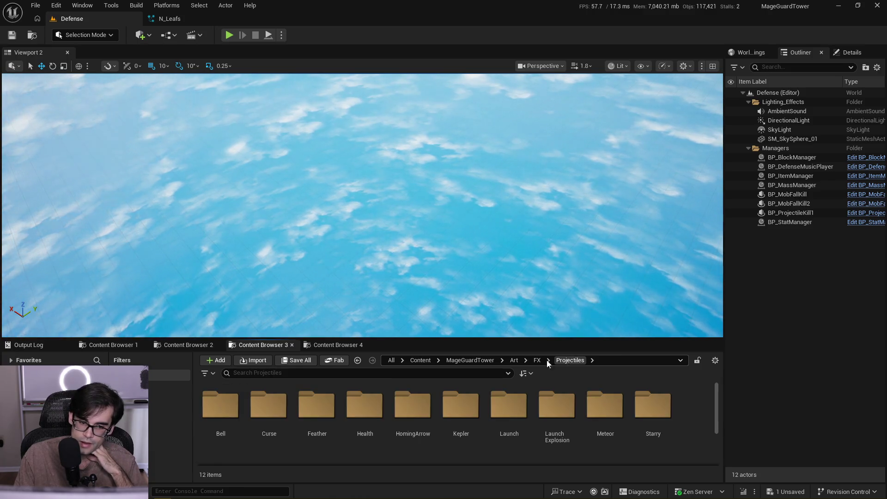
double_click(413, 439)
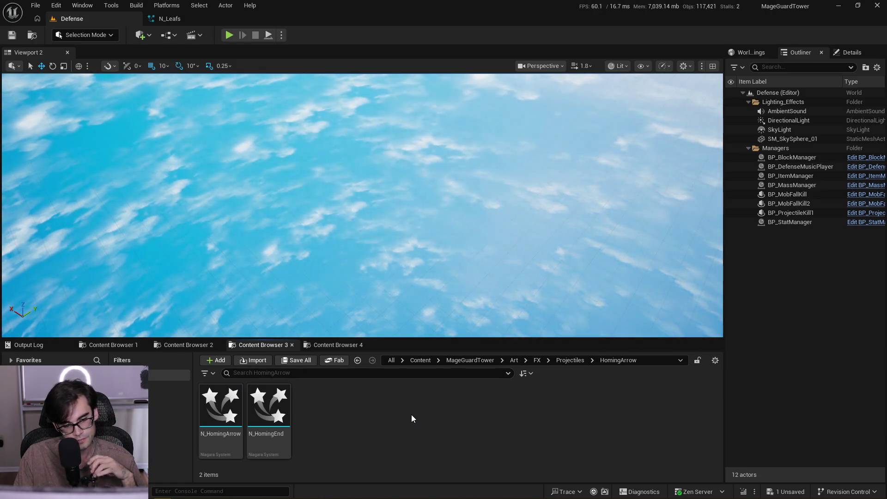
double_click(285, 411)
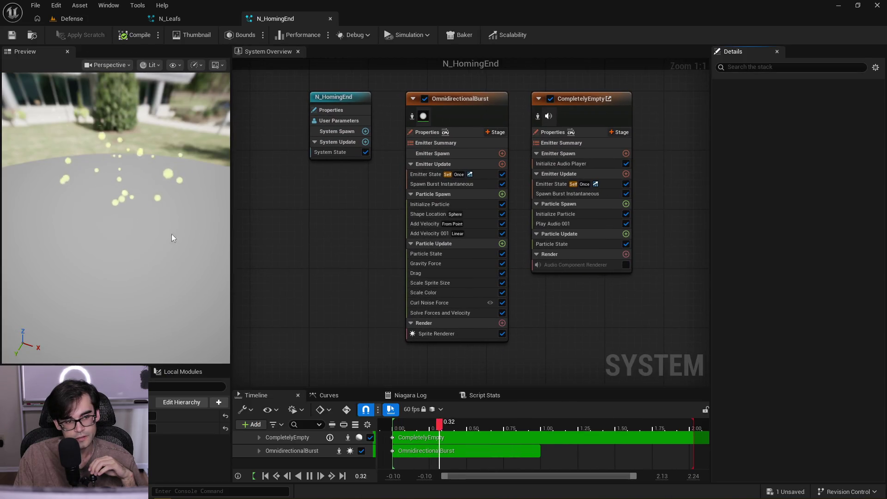
Paste the Area emitter into N_HomingEnd and leave it enabled
mouse_move(150, 206)
mouse_down()
mouse_move(151, 230)
mouse_move(150, 206)
mouse_up()
mouse_move(647, 195)
mouse_down()
mouse_move(495, 193)
mouse_move(531, 192)
mouse_up()
key(ctrl+v)
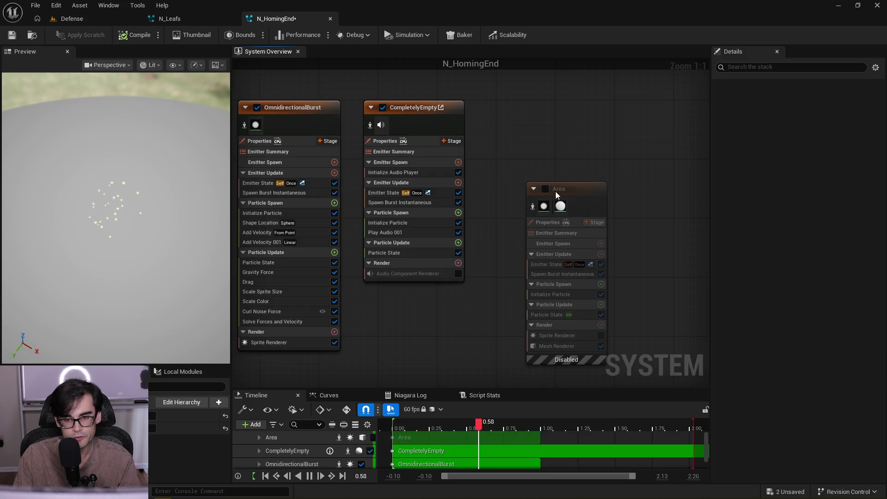
click(526, 117)
click(508, 107)
click(509, 107)
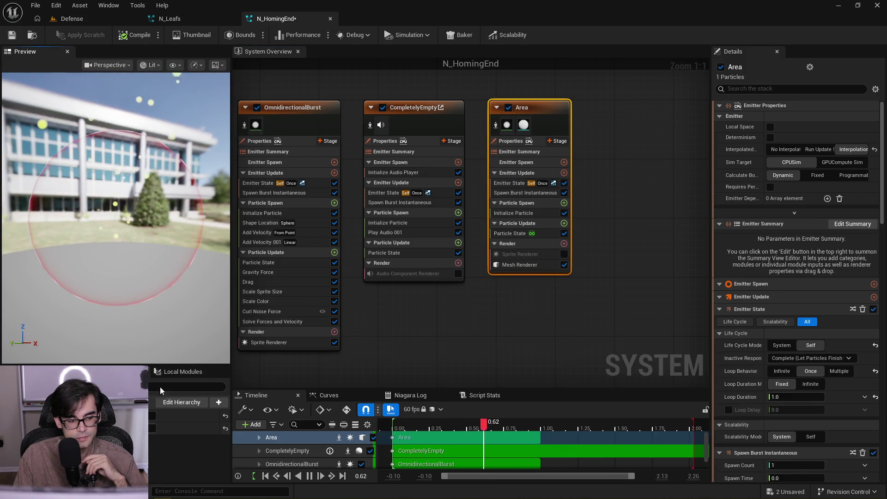
Show OmnidirectionalBurst's Shape Location settings with its sphere radius of 25
drag(323, 232, 418, 242)
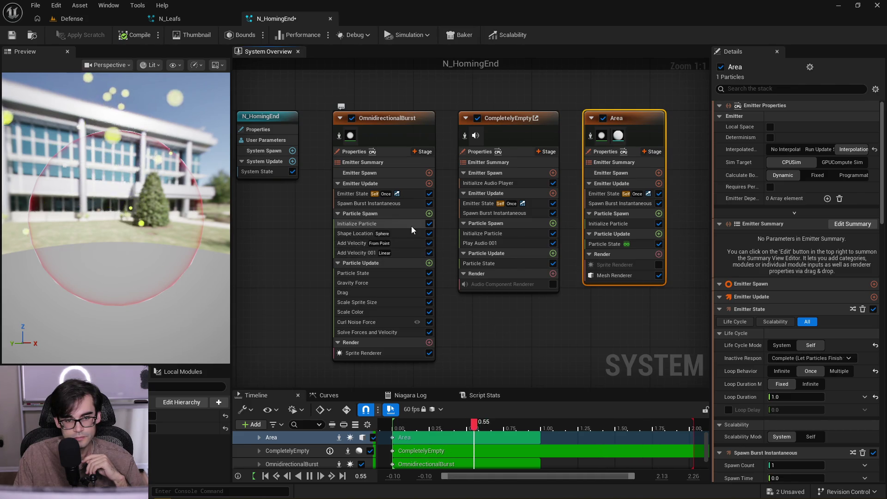
click(404, 234)
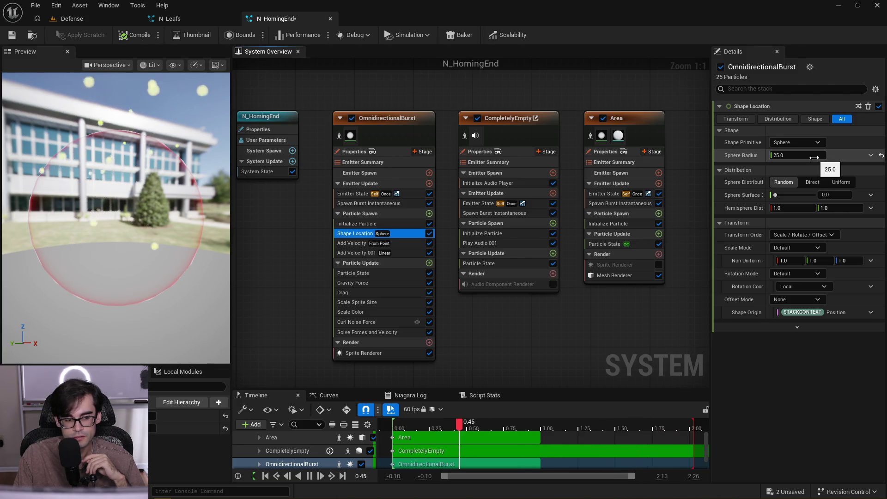
click(215, 22)
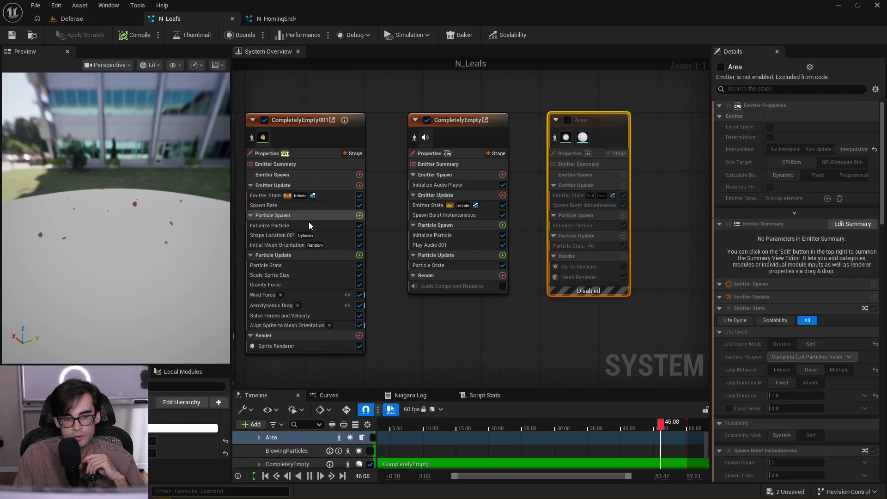
Open N_MeteorEnd from the Projectiles/Meteor folder
click(322, 234)
click(331, 245)
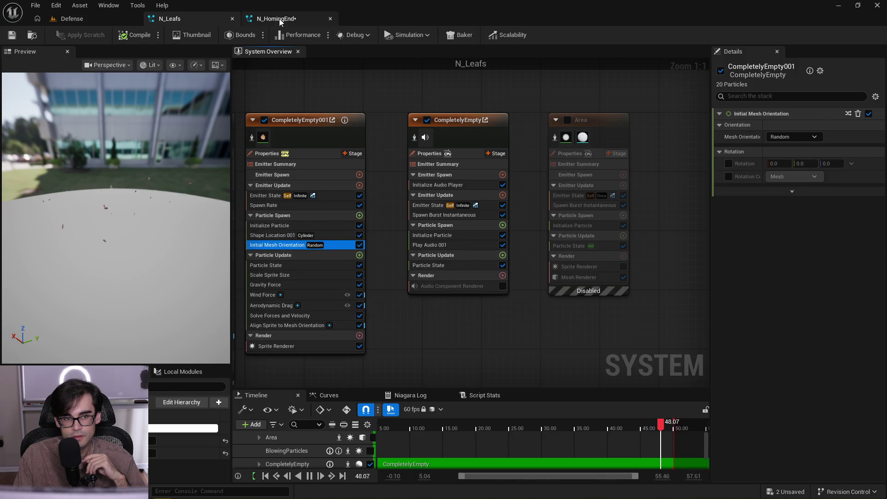
click(279, 19)
click(98, 20)
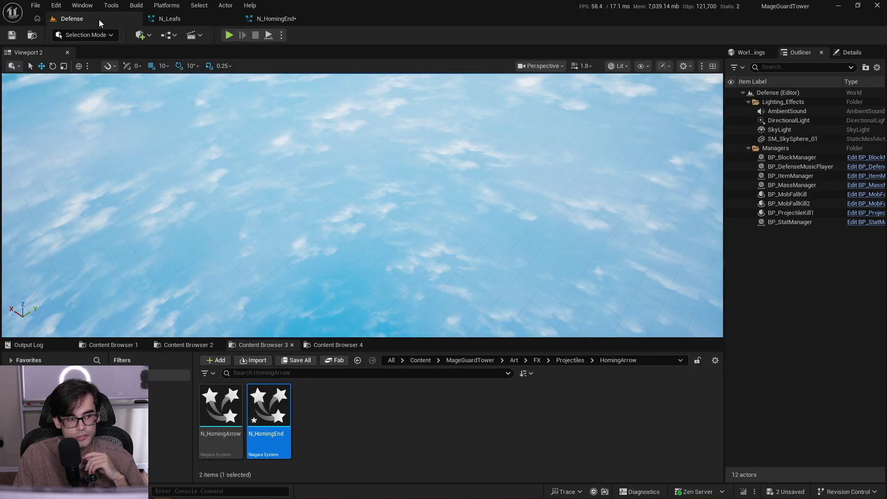
click(580, 361)
double_click(608, 407)
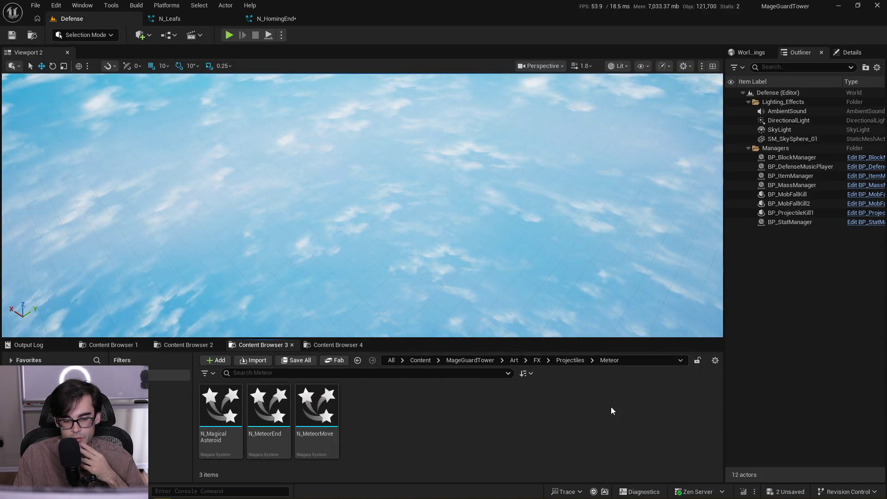
double_click(275, 408)
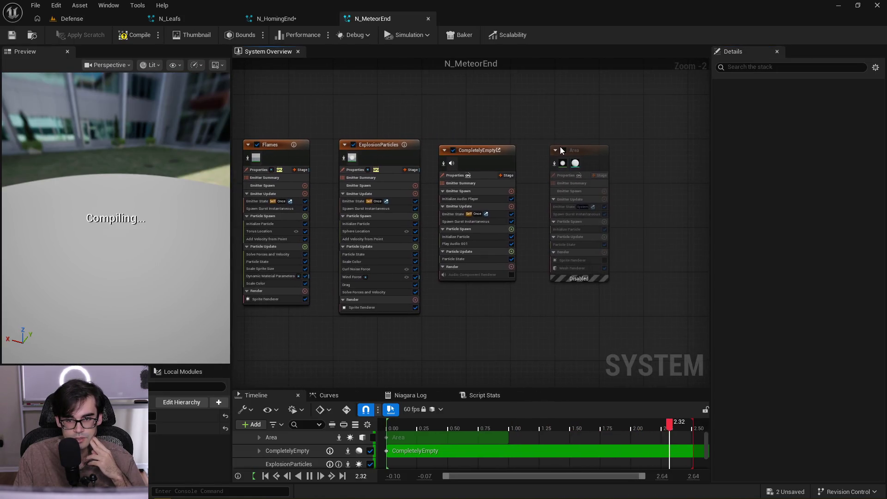
Toggle N_MeteorEnd's Area emitter on and off to preview it
click(564, 150)
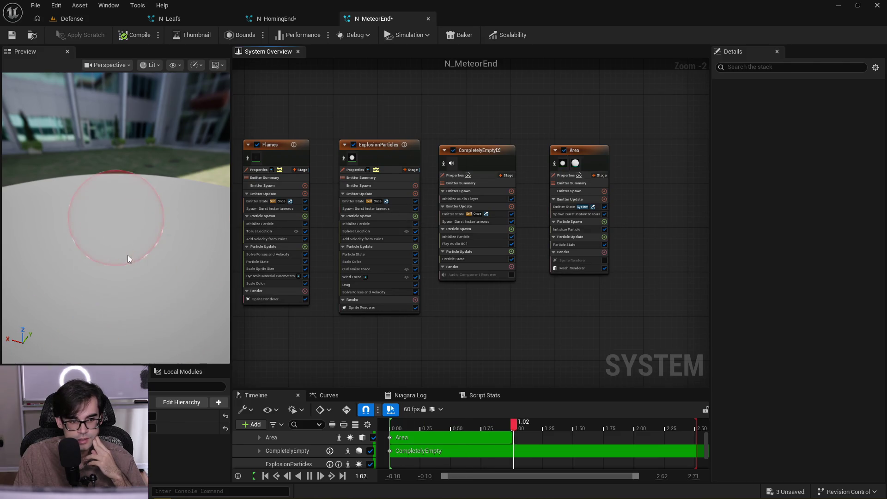
scroll(127, 255, up, 3)
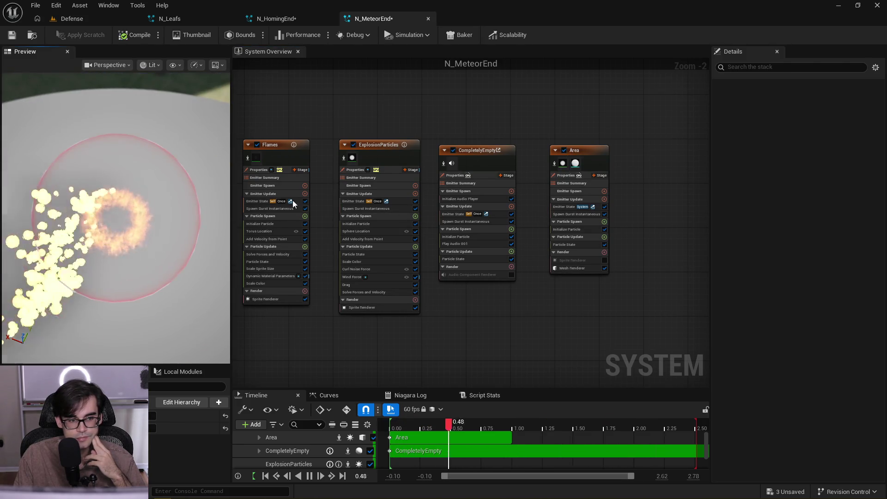
click(565, 150)
scroll(375, 139, up, 2)
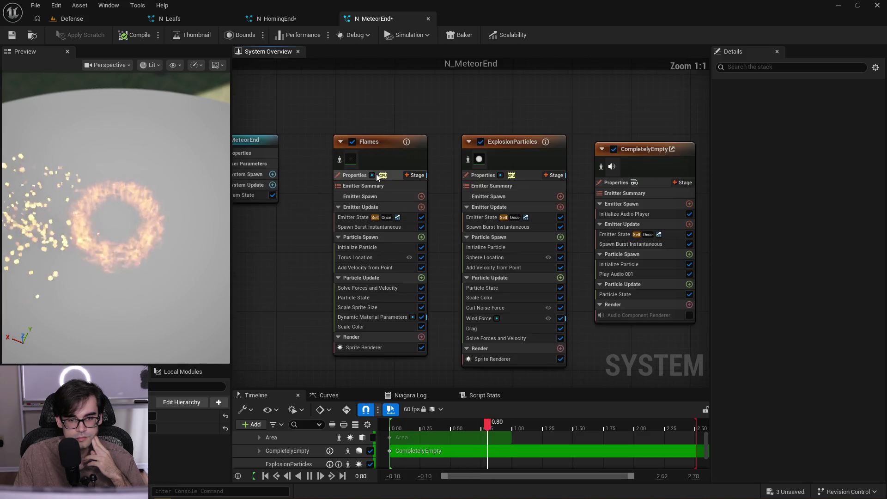
Copy the Flames Torus Location Large Radius, scaled by ProjectileScale
click(379, 259)
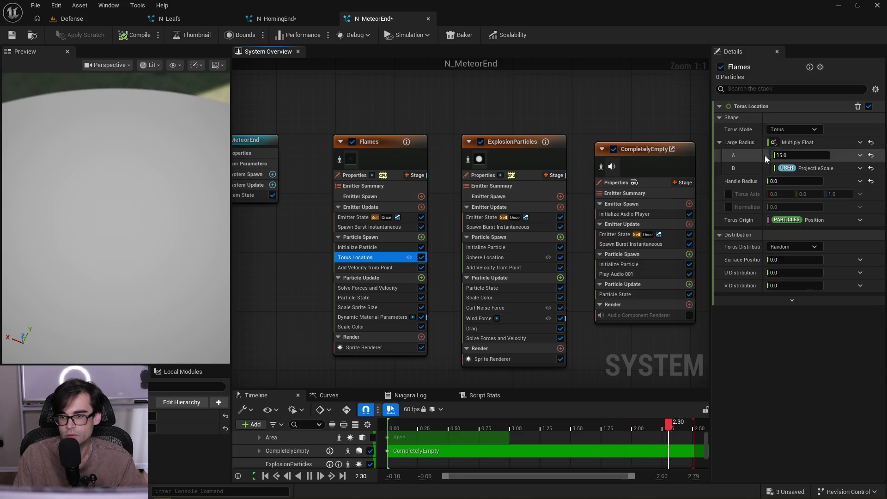
right_click(832, 143)
click(837, 213)
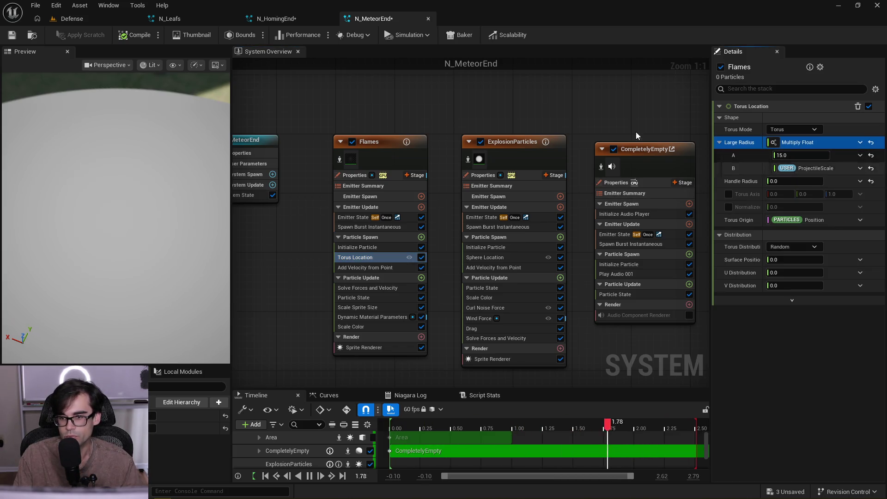
click(282, 18)
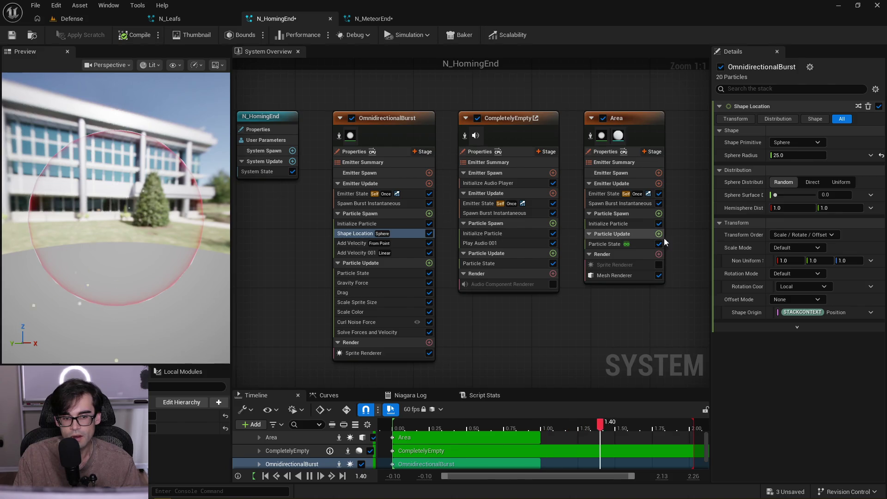
Paste the ProjectileScale setup into Sphere Radius and set its A value to 100
right_click(849, 161)
click(849, 235)
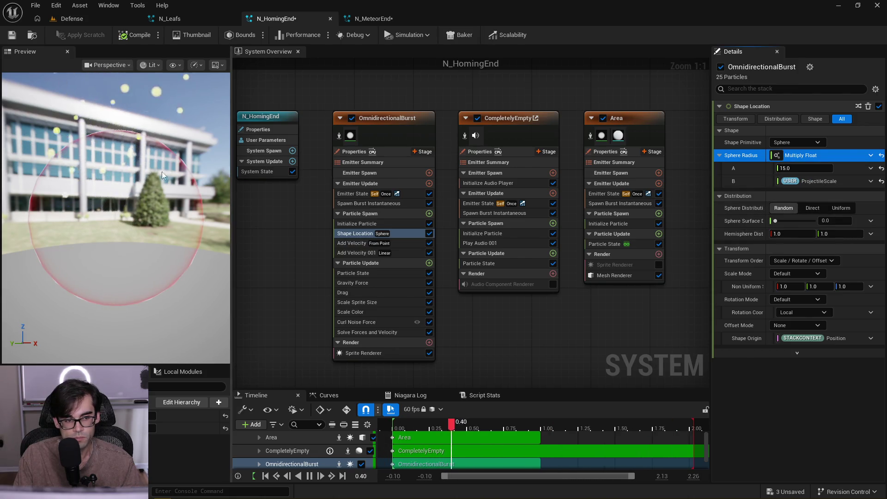
scroll(145, 176, down, 5)
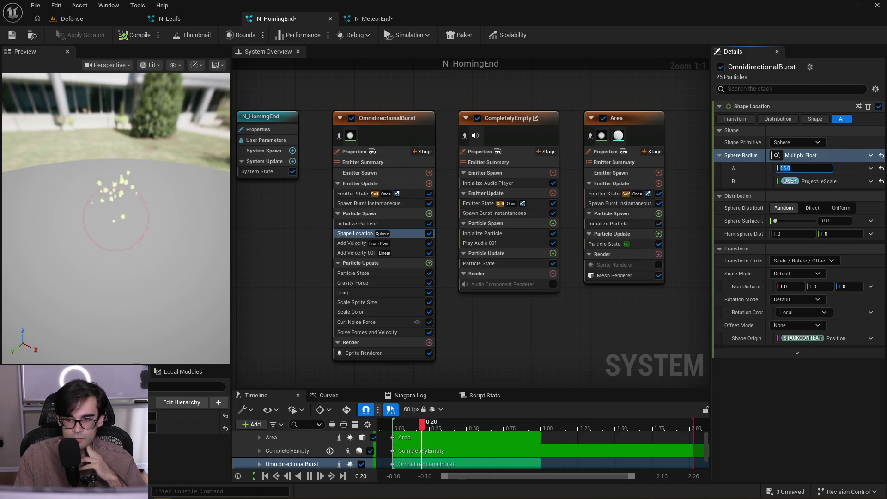
mouse_move(218, 203)
mouse_down()
mouse_move(177, 242)
mouse_move(146, 315)
mouse_up()
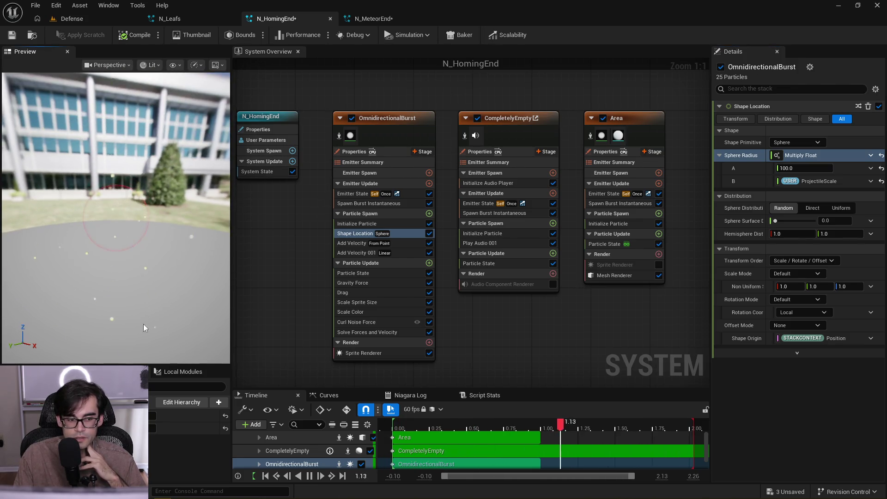
drag(157, 242, 154, 223)
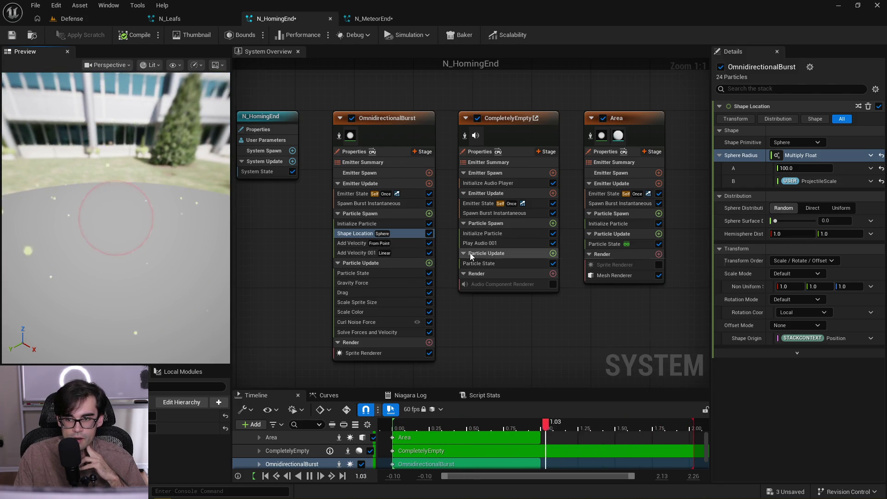
click(804, 170)
text(50)
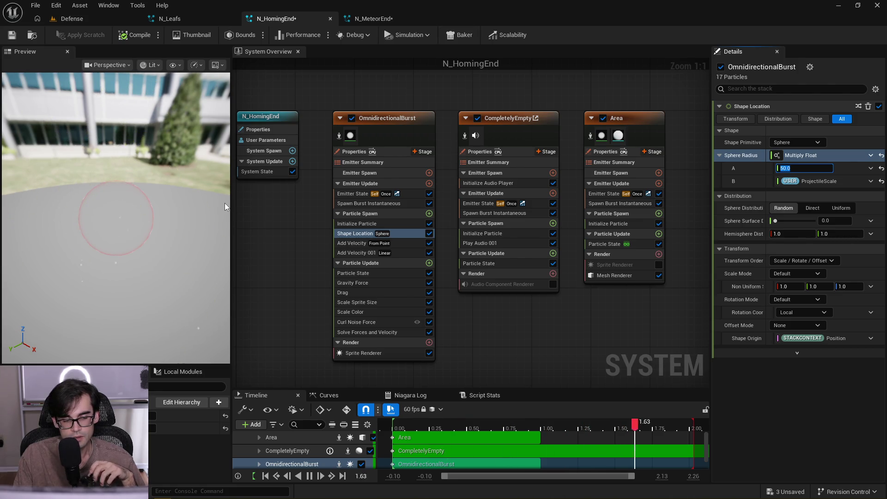
text(100)
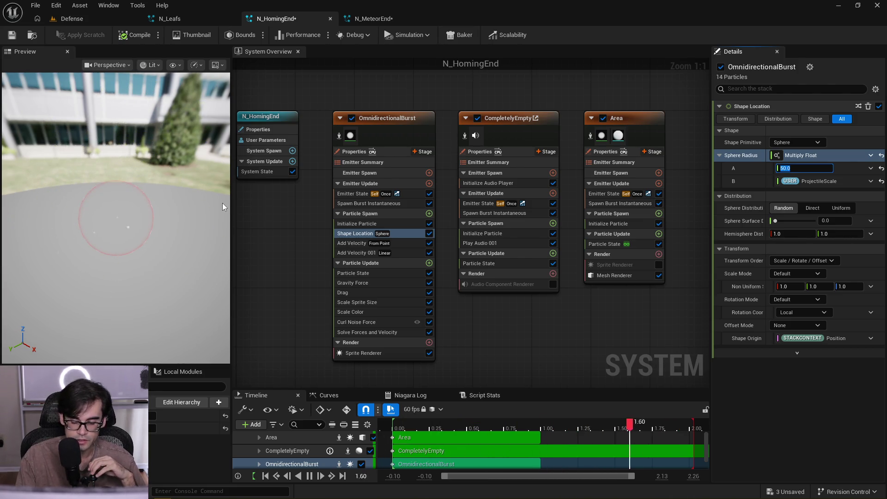
Set the first Uniform Sprite Size multiplier A in Initialize Particle to 3
click(422, 224)
click(811, 285)
text(3)
key(Return)
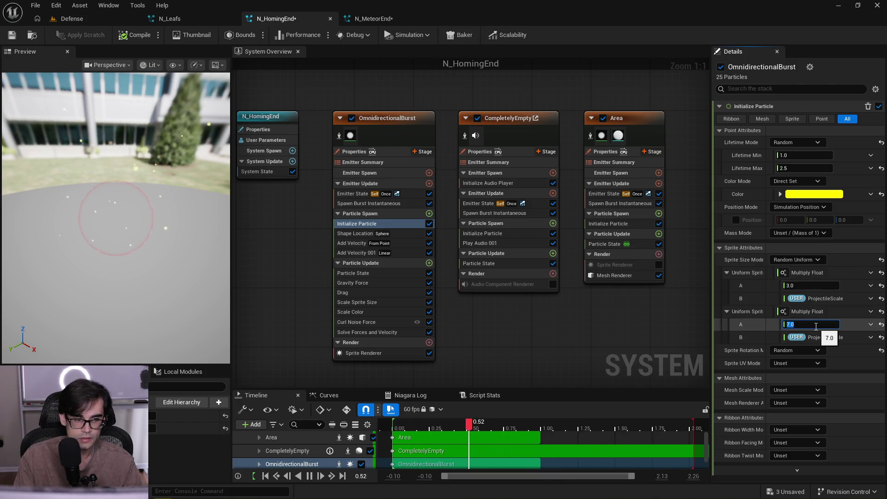
Commit sprite size 7 and orbit the preview to examine the burst sphere's Shape Location
key(Return)
drag(230, 231, 154, 248)
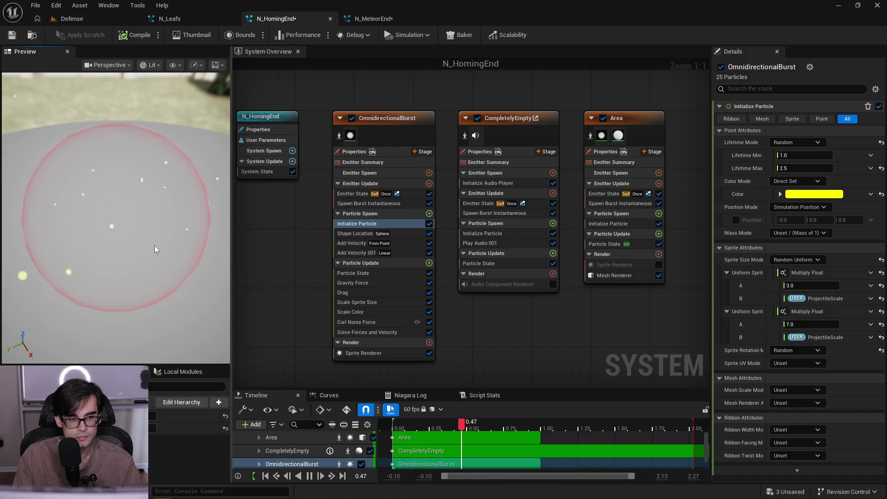
scroll(155, 249, down, 3)
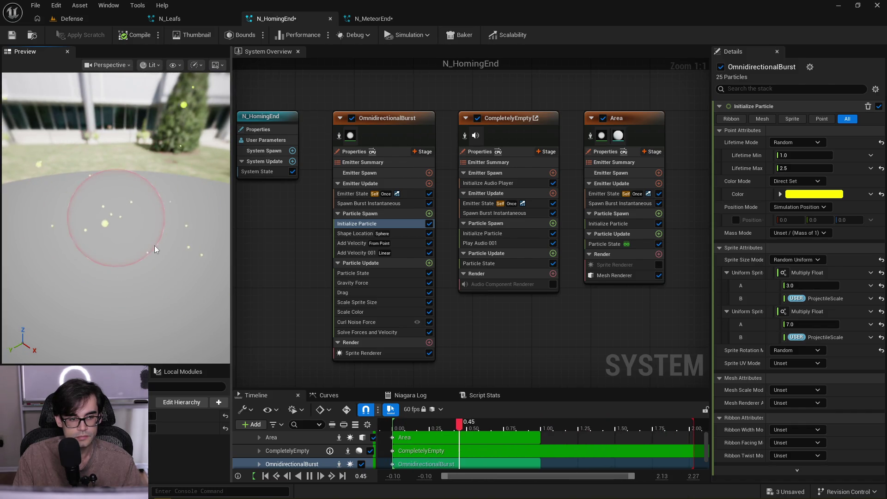
drag(154, 249, 134, 252)
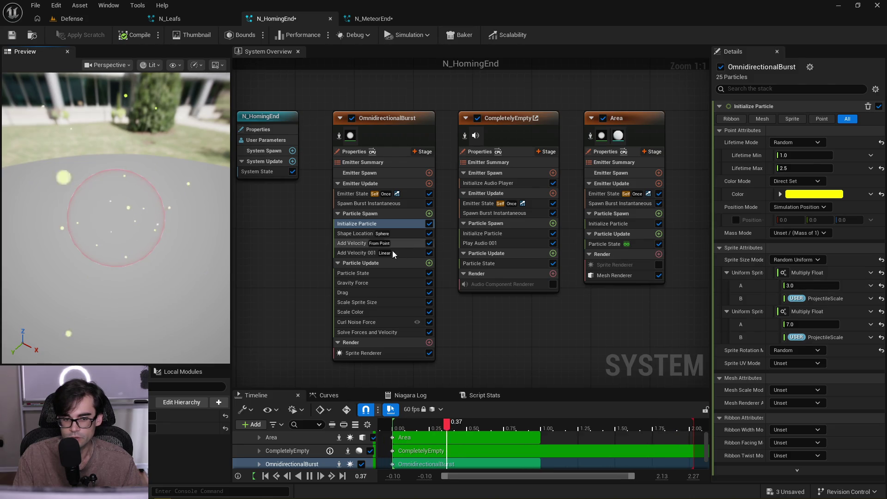
click(403, 232)
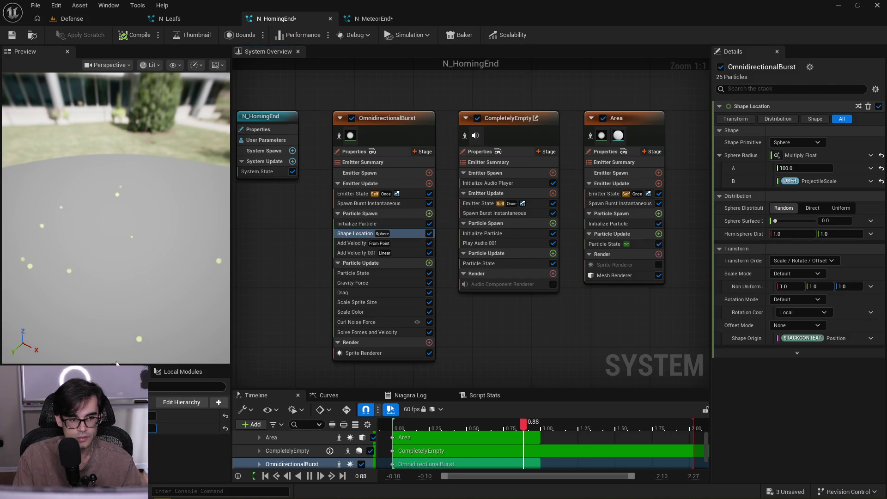
scroll(137, 276, down, 5)
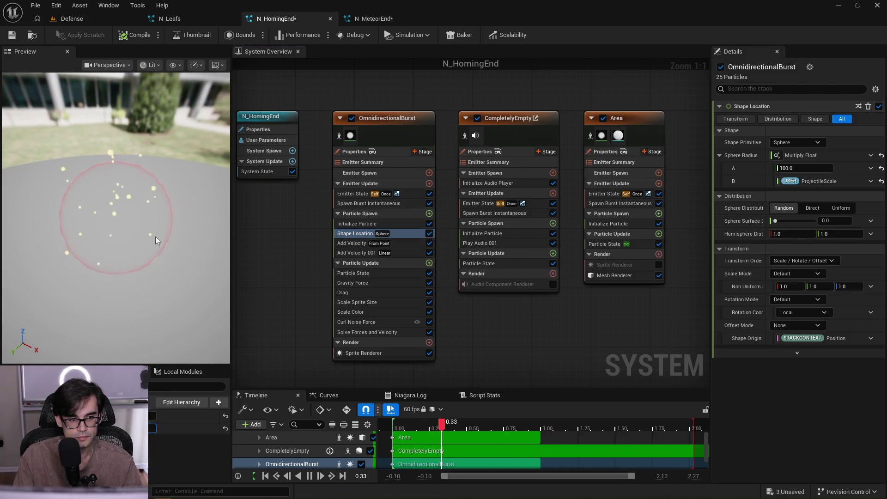
drag(155, 236, 154, 237)
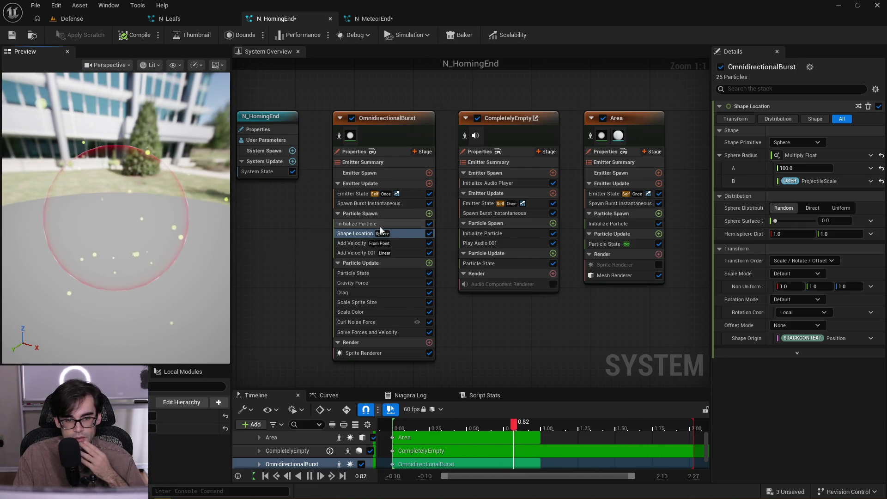
After checking both Add Velocity modules, set the Shape Location sphere radius base to 10
click(400, 244)
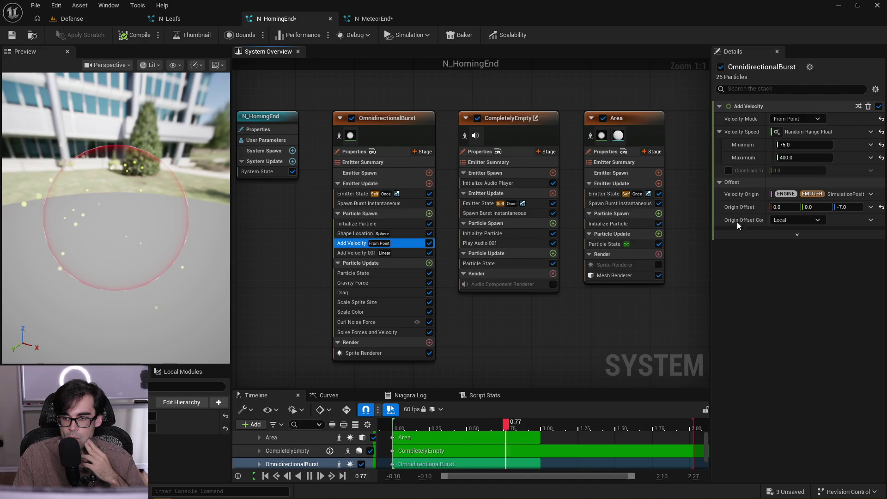
click(405, 252)
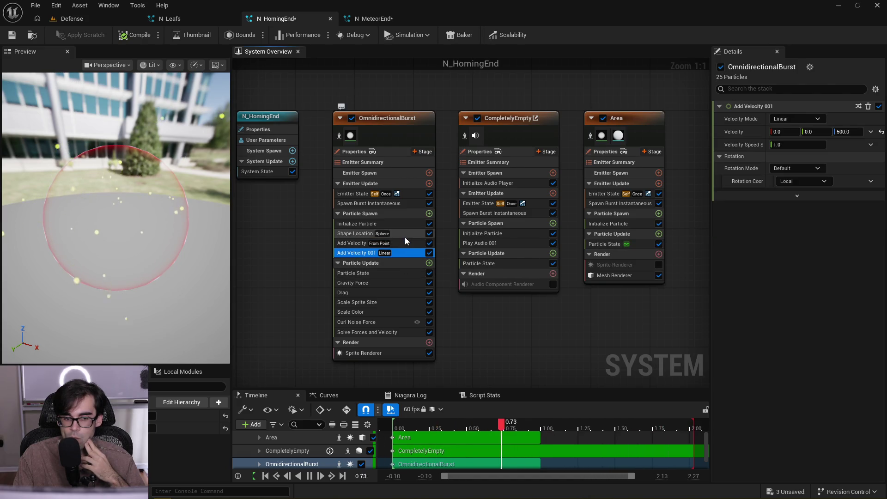
click(405, 237)
click(816, 169)
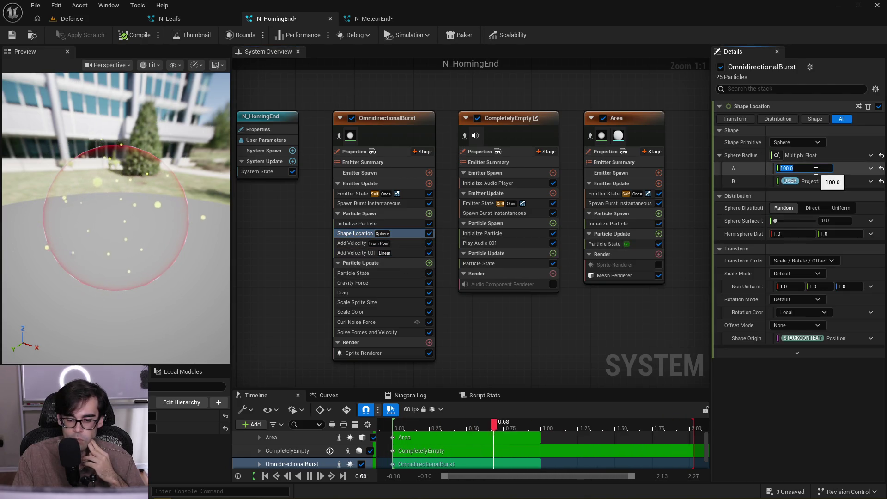
text(10)
key(Return)
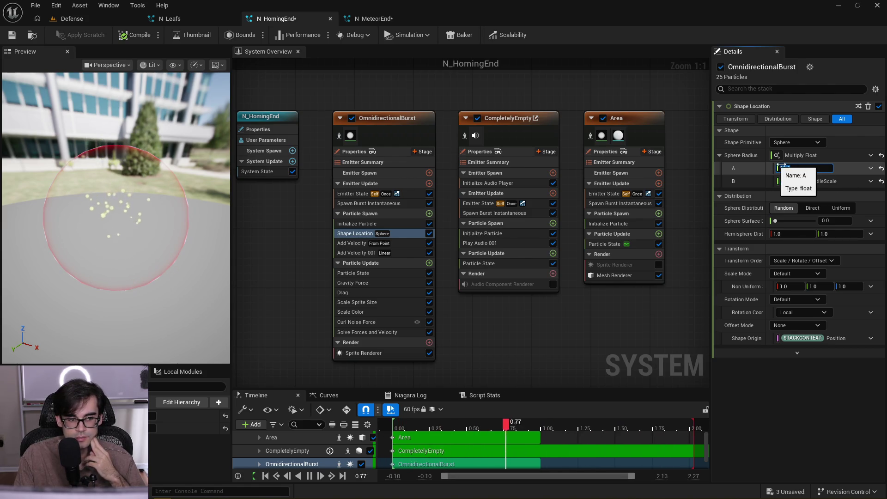
Change Add Velocity's speed from the 75–400 random range to a Multiply Float of 1.0 and 1.0
click(401, 244)
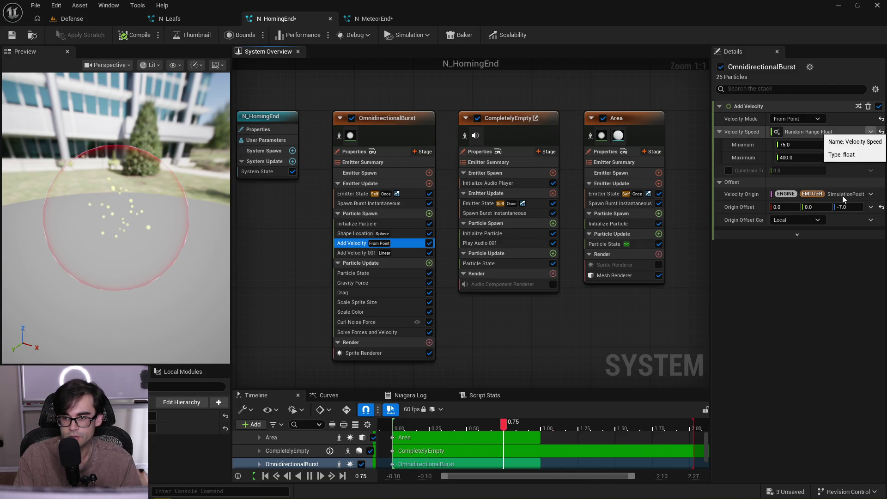
click(870, 132)
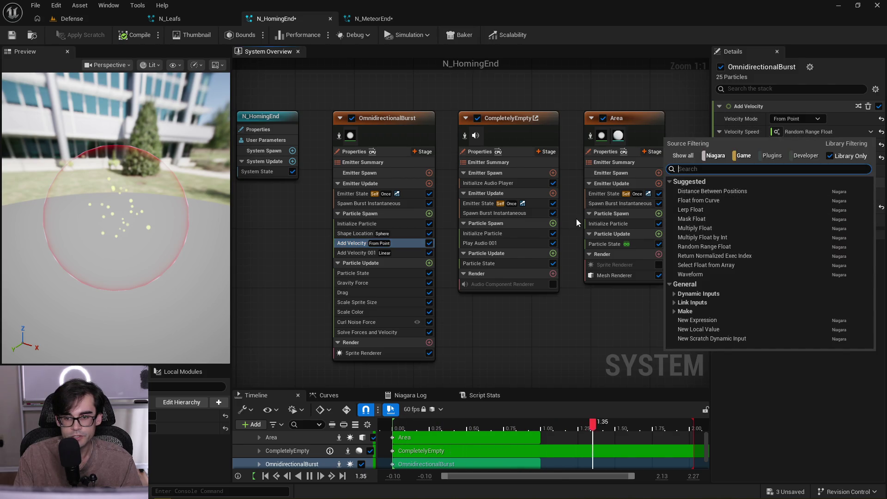
text(random)
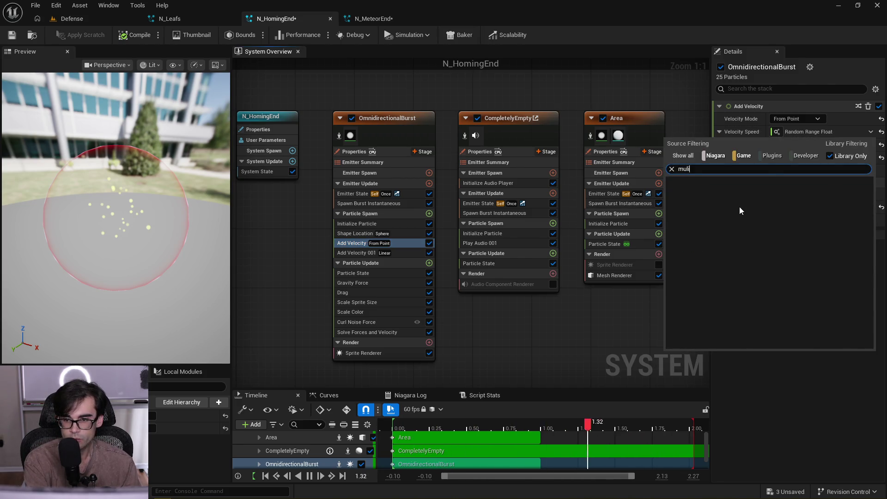
key(Return)
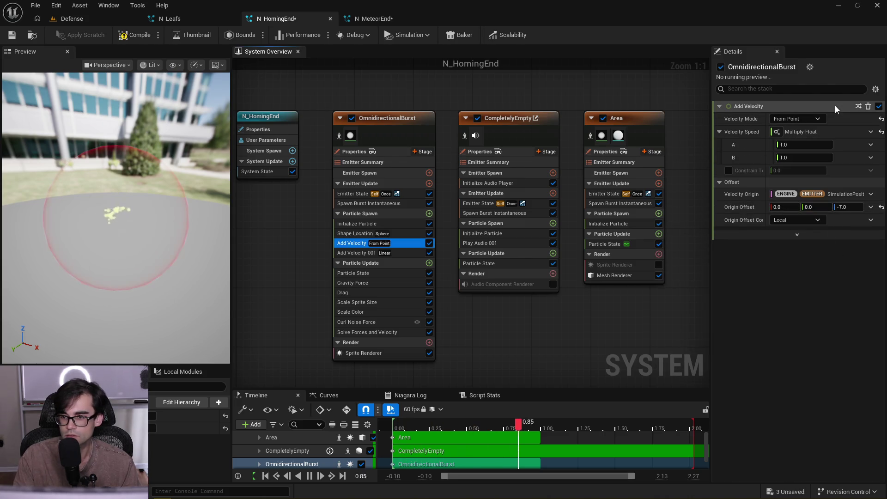
key(ctrl+z)
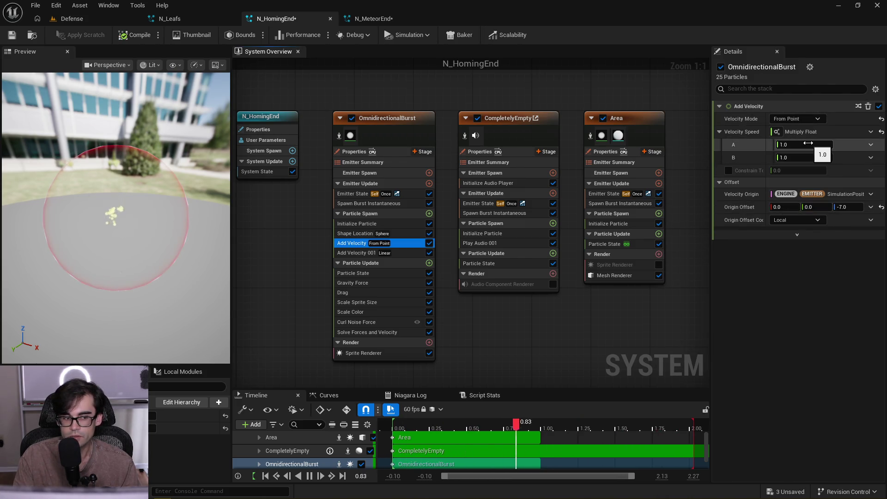